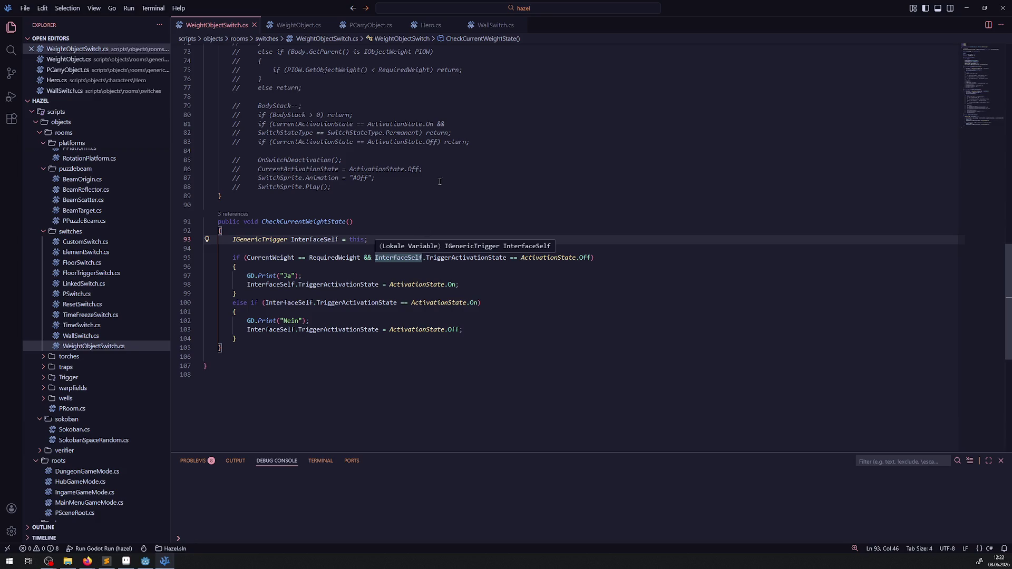
# - Add a GD.Print(Body.Owner.Name); debug line inside OnBodyExited's if block
pyautogui.scroll(8, 383, 235)
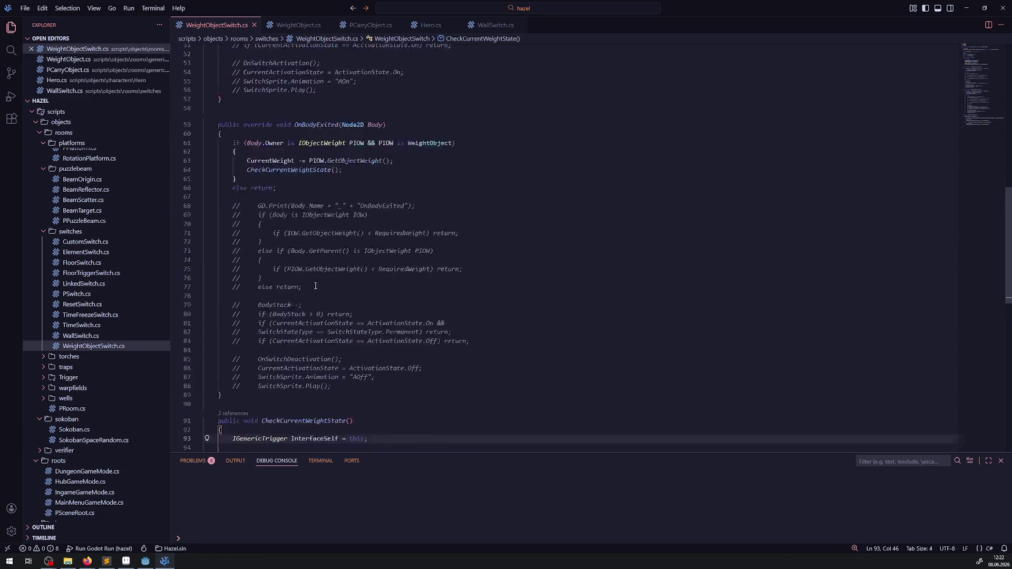
pyautogui.click(373, 190)
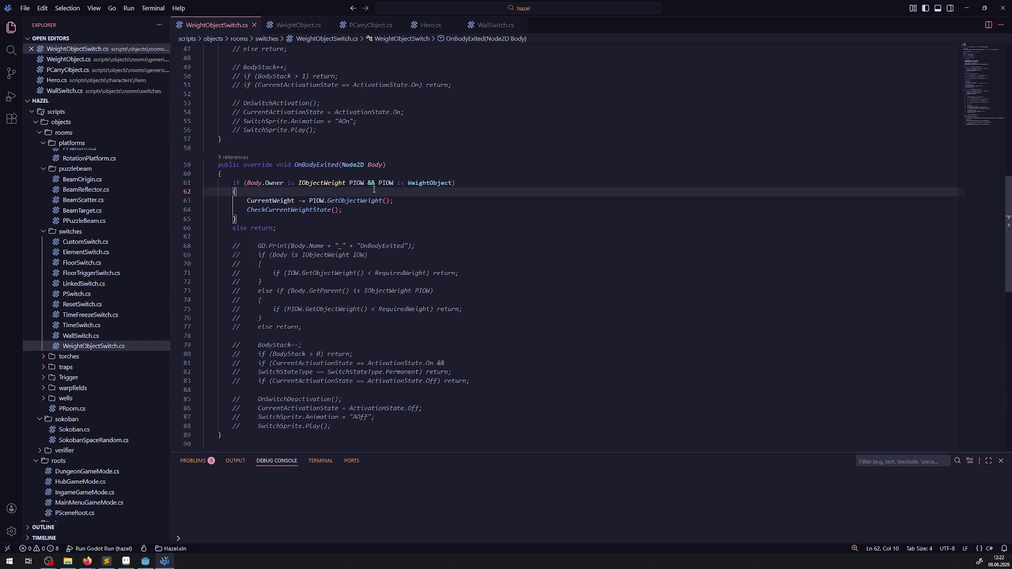
pyautogui.press('Return')
pyautogui.write('GD.Print();')
pyautogui.press('Left')
pyautogui.press('Left')
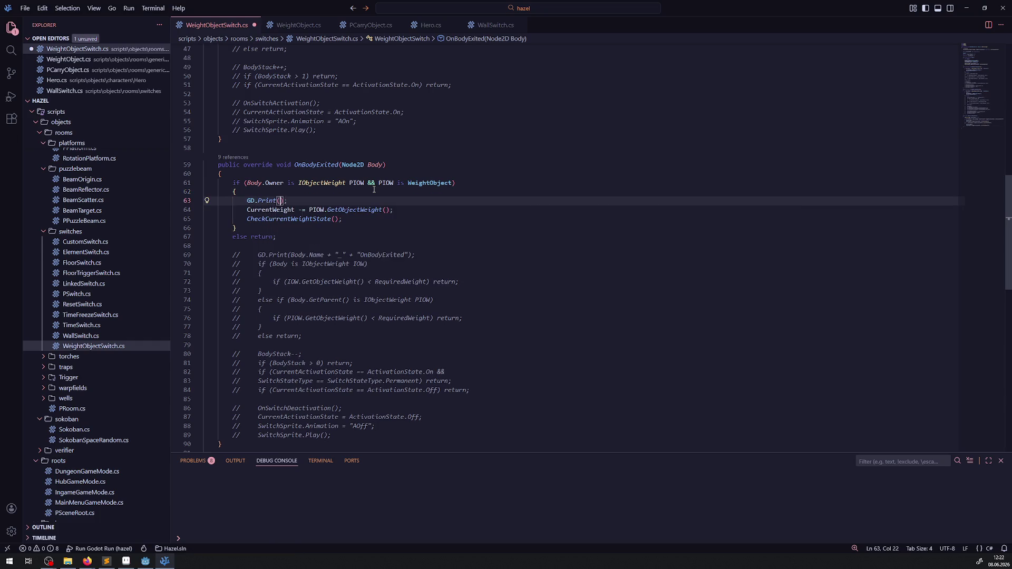
pyautogui.doubleClick(374, 165)
pyautogui.hotkey('ctrl', 'c')
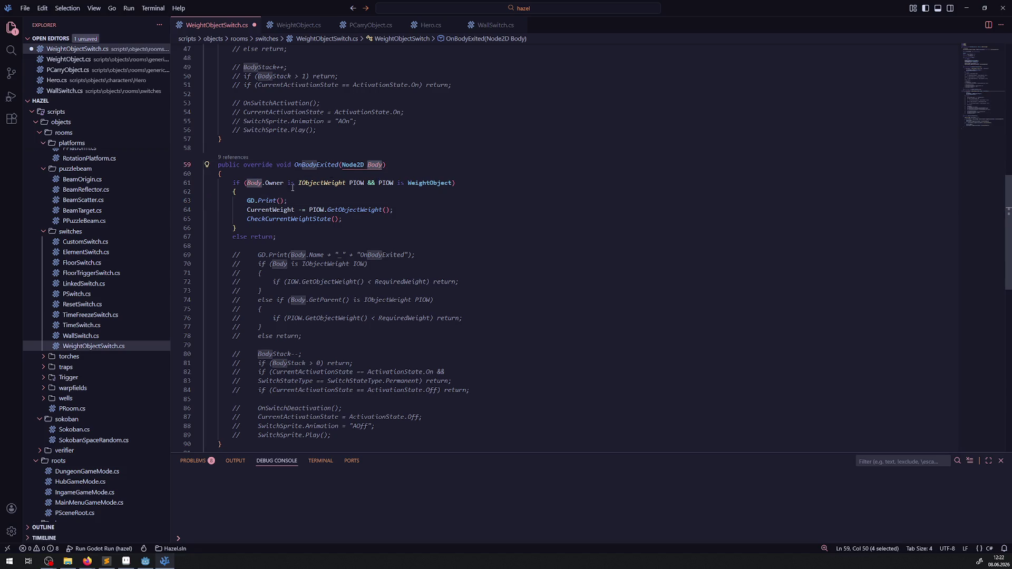
pyautogui.click(280, 200)
pyautogui.hotkey('ctrl', 'v')
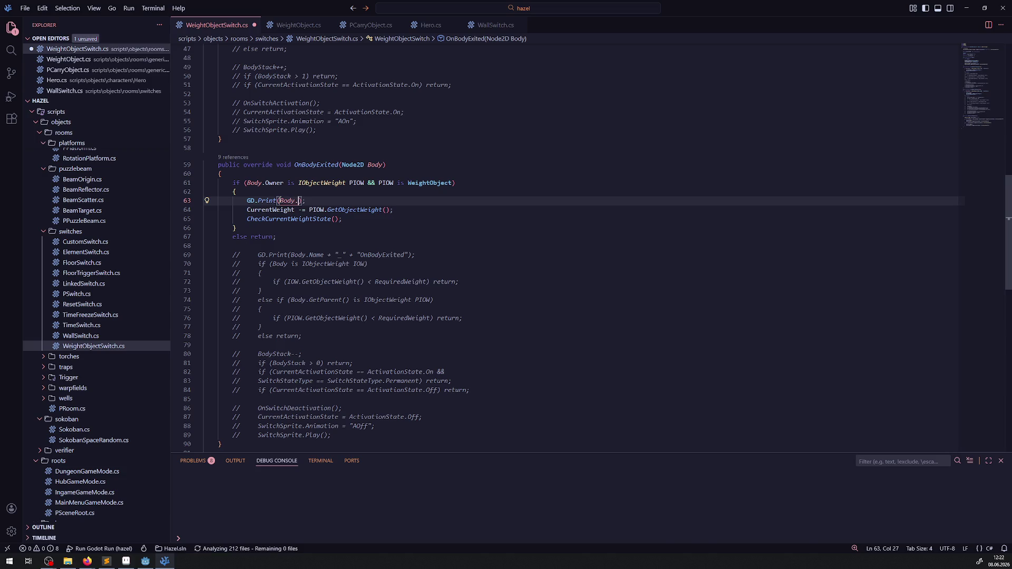
pyautogui.write('Owner.')
pyautogui.write('Owner')
pyautogui.write('.Name')
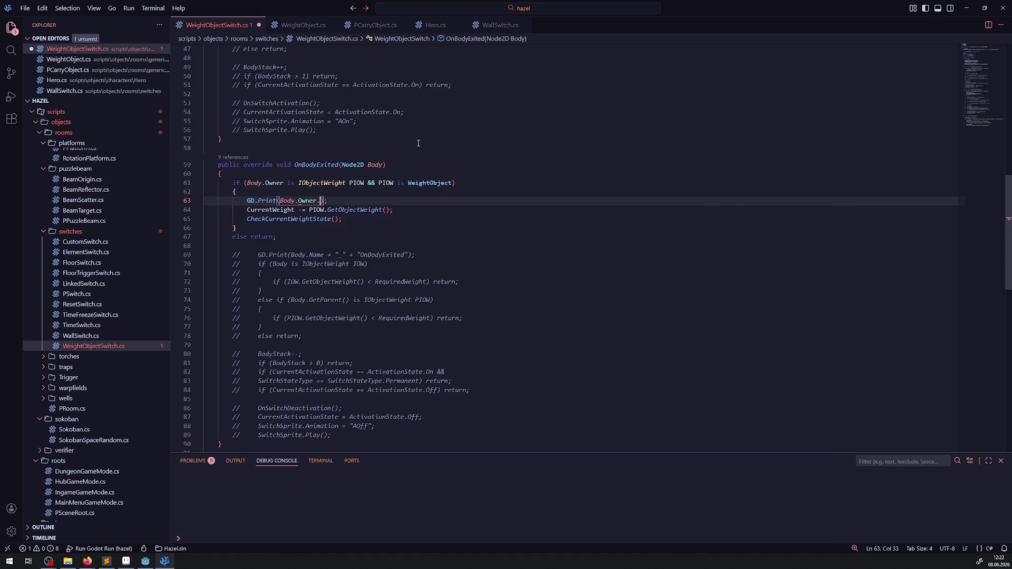
# - Move the debug print line from OnBodyExited into OnBodyEntered and save the script
pyautogui.hotkey('ctrl', 's')
pyautogui.moveTo(352, 197)
pyautogui.mouseDown()
pyautogui.moveTo(207, 193)
pyautogui.moveTo(211, 202)
pyautogui.mouseUp()
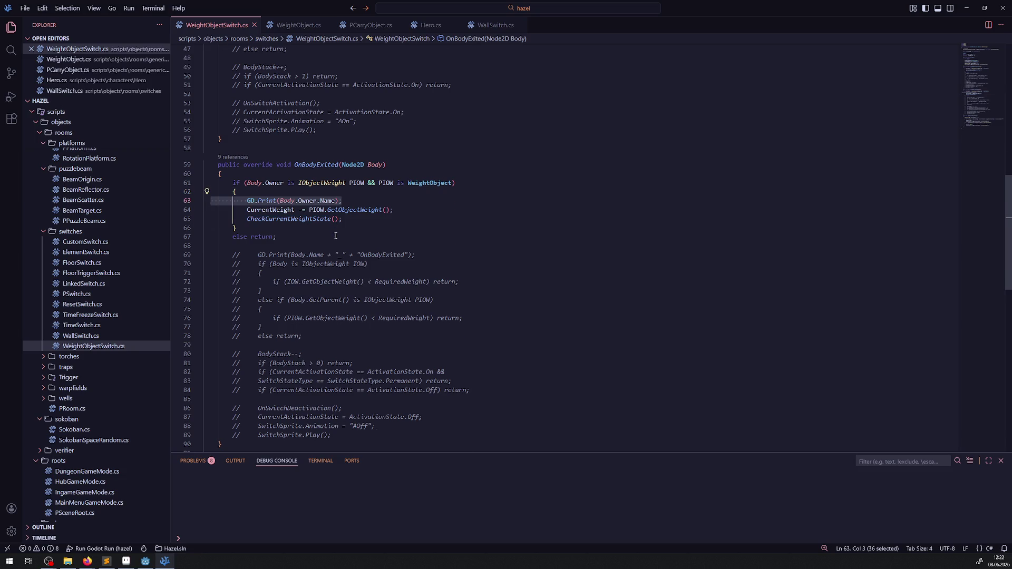
pyautogui.hotkey('ctrl', 'x')
pyautogui.scroll(10, 335, 236)
pyautogui.click(278, 319)
pyautogui.press('Return')
pyautogui.hotkey('ctrl', 'v')
pyautogui.hotkey('ctrl', 's')
pyautogui.click(145, 561)
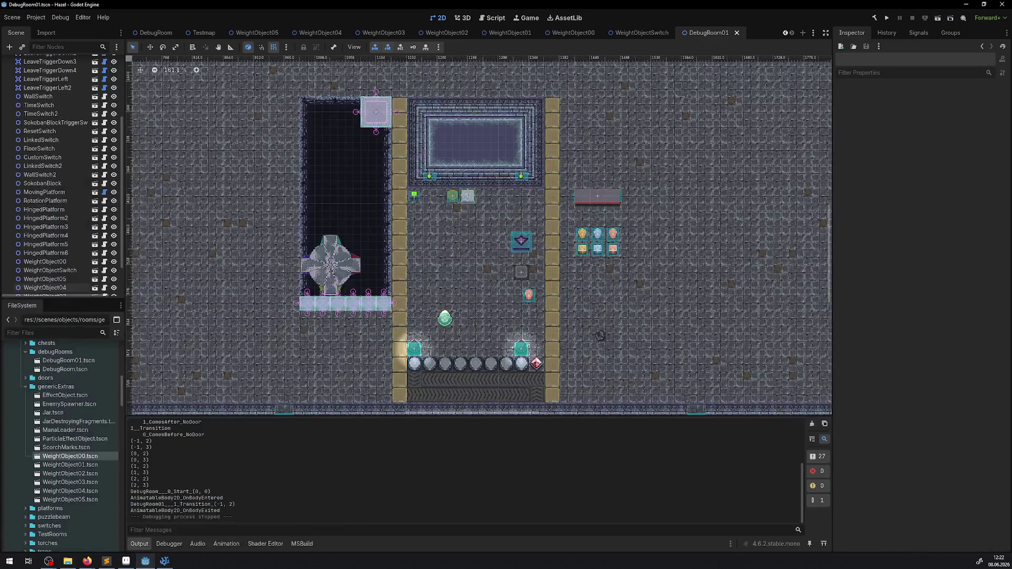
# - Run the project and walk the hero up, right across the room and down into the next room
pyautogui.click(888, 18)
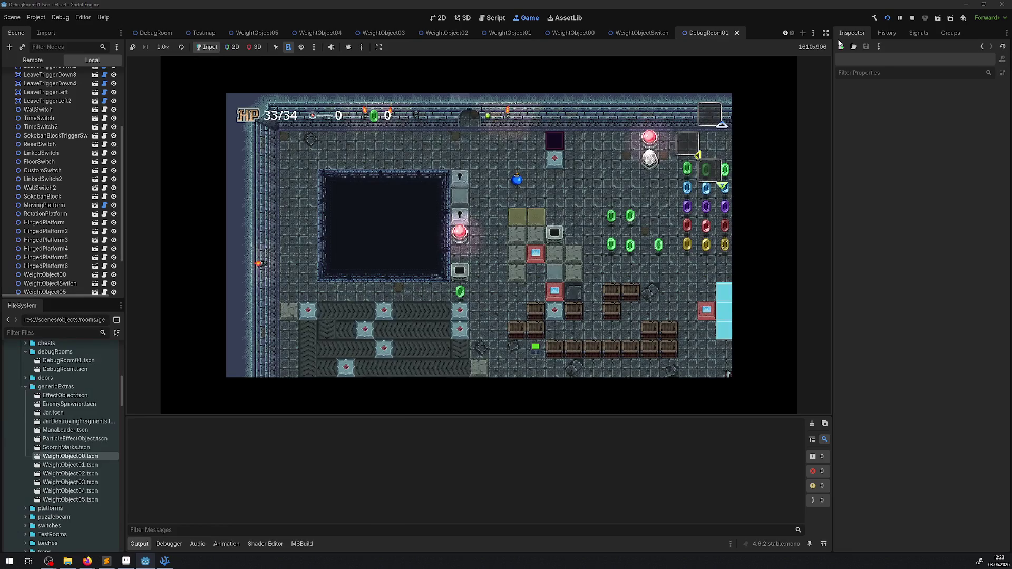
pyautogui.press('Up')
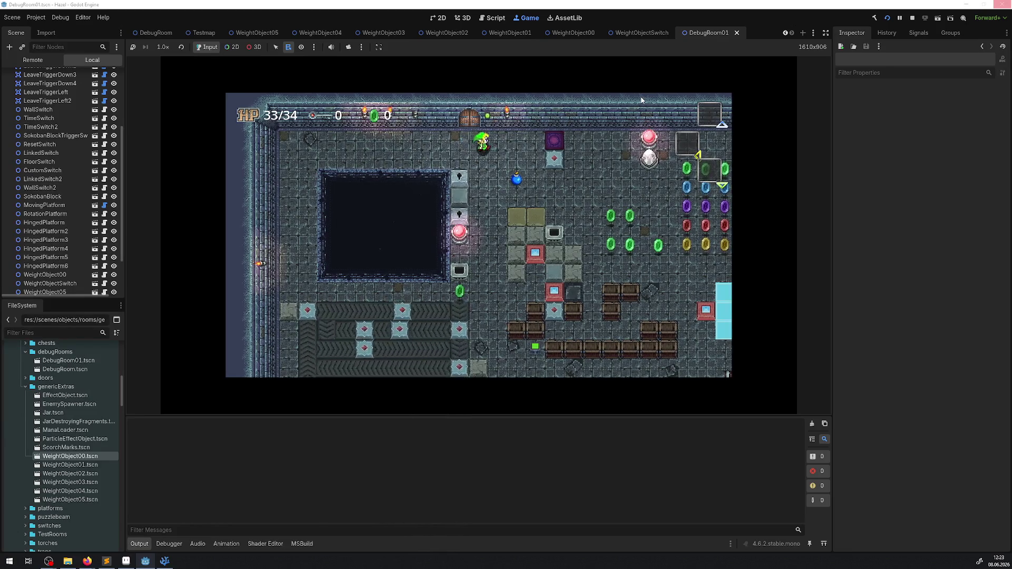
pyautogui.press('Right')
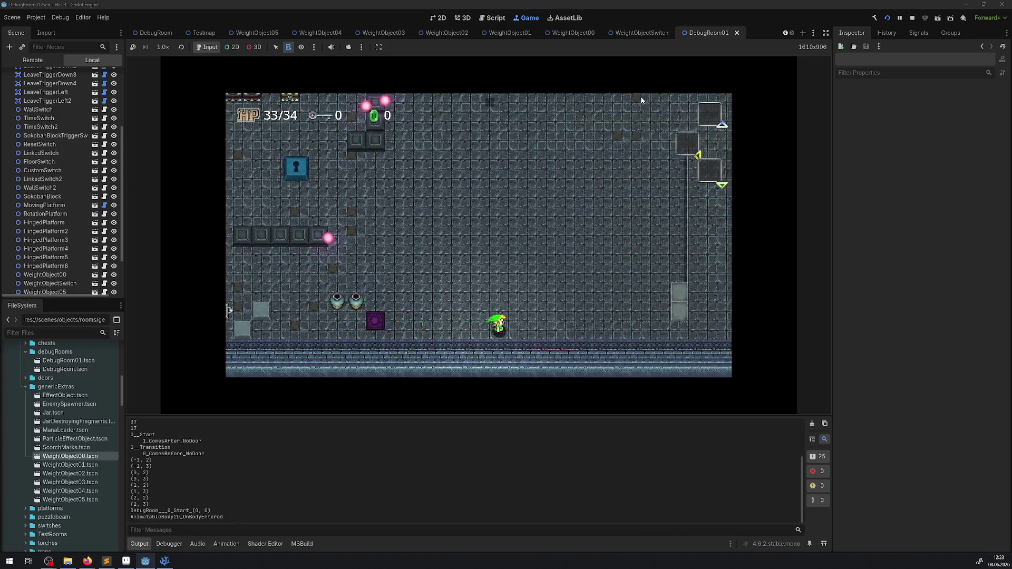
pyautogui.press('Right')
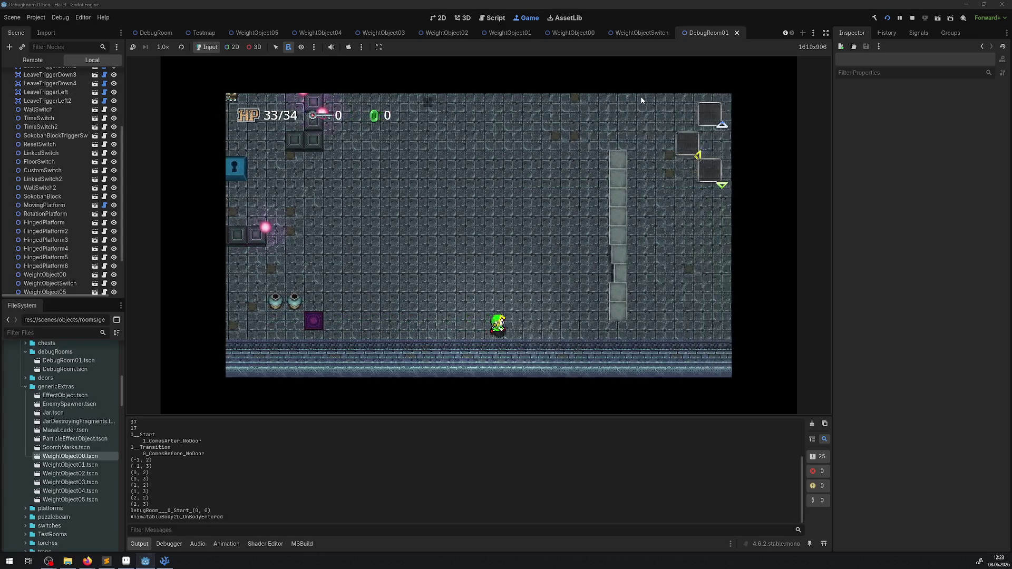
pyautogui.press('Right')
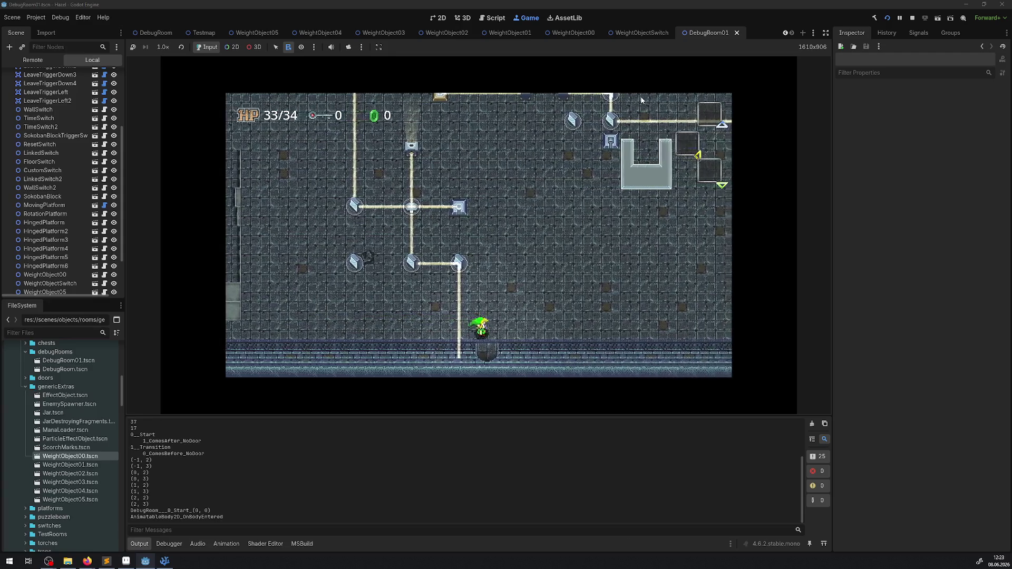
pyautogui.press('Down')
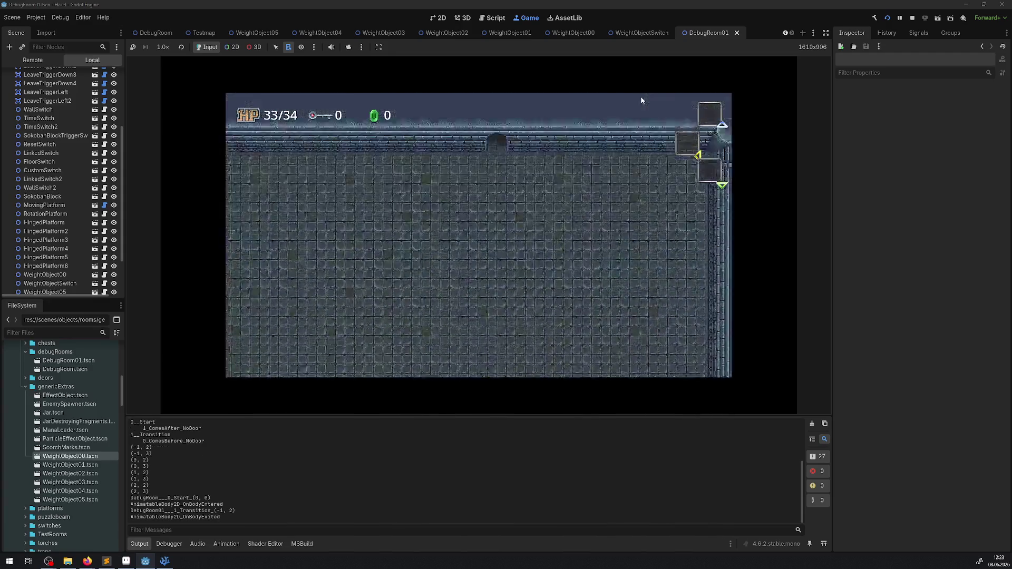
pyautogui.press('Down')
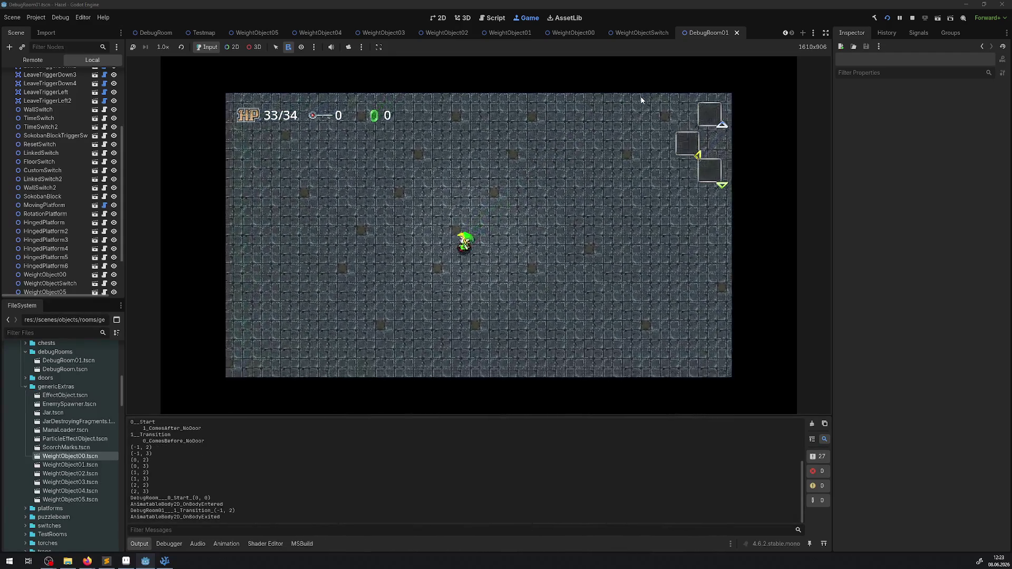
pyautogui.press('Down')
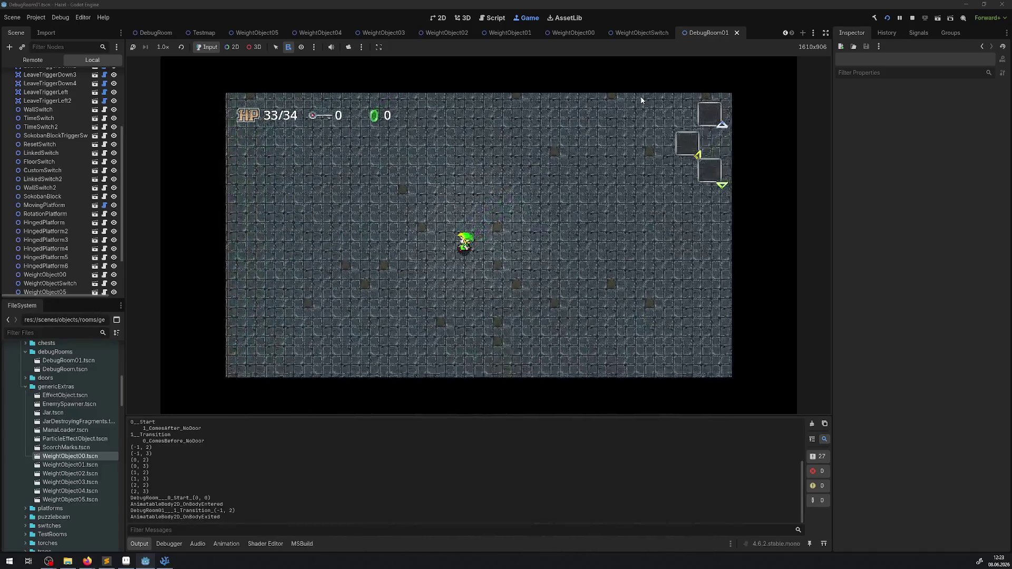
# - Walk onto the red switch plate, then carry the yellow weight up and set it on the plate
pyautogui.press('Left')
pyautogui.press('Up')
pyautogui.press('Left')
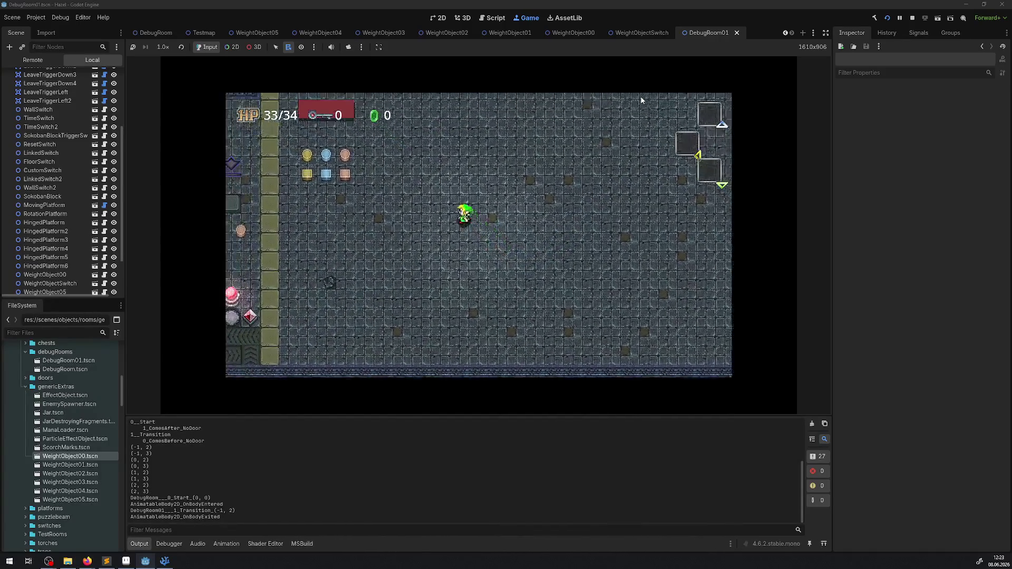
pyautogui.press('Up')
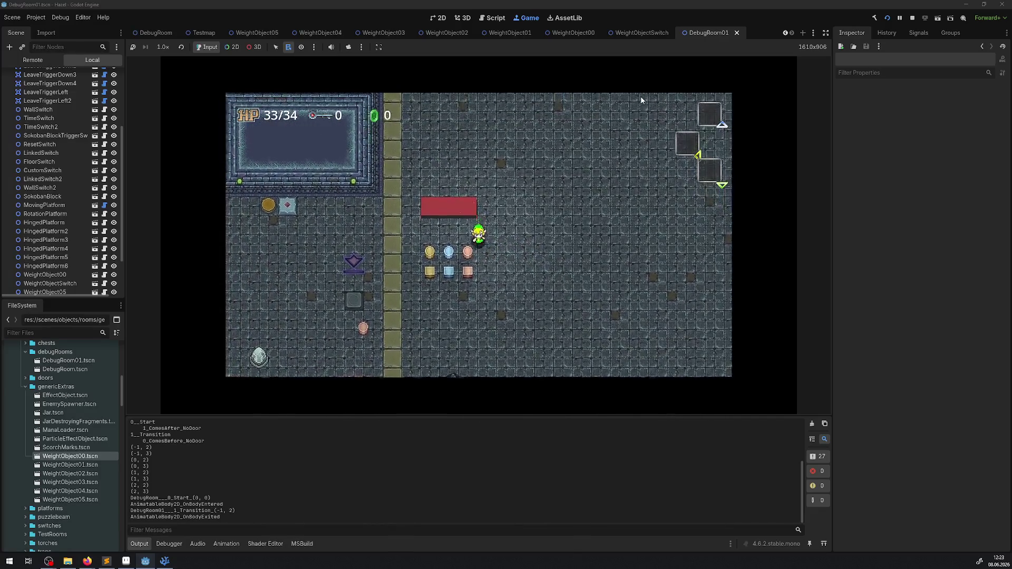
pyautogui.press('Left')
pyautogui.press('Left')
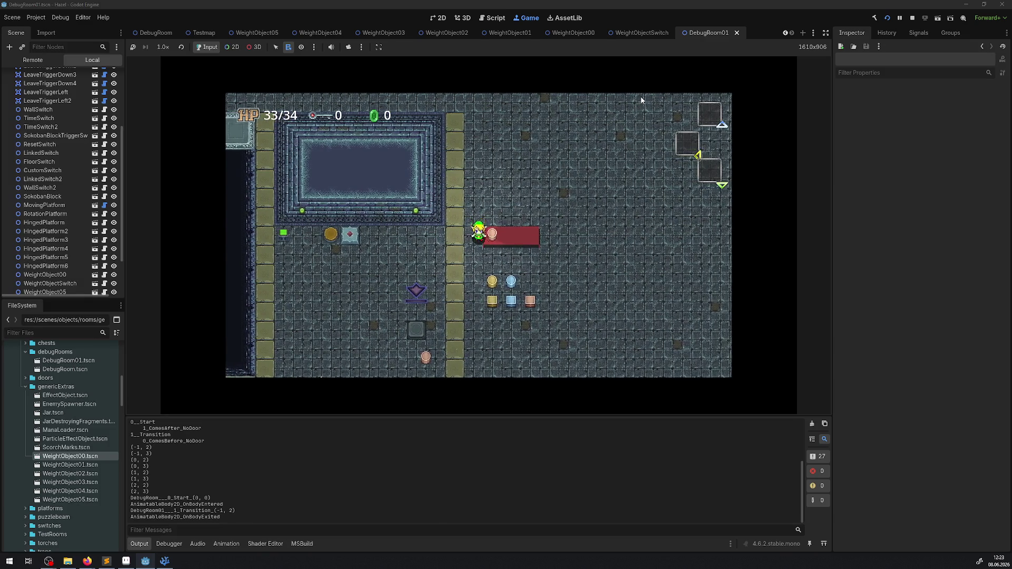
pyautogui.press('Right')
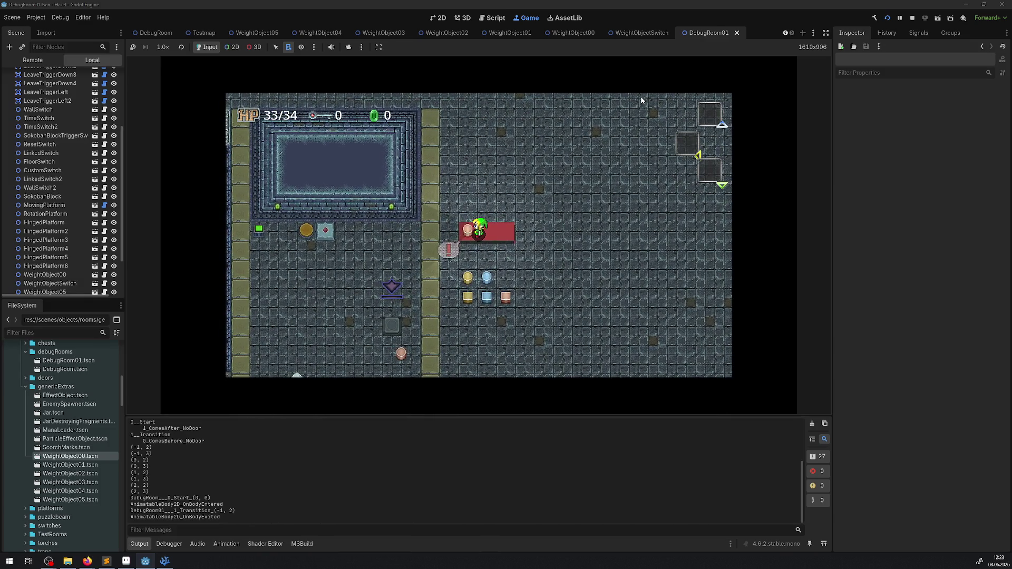
pyautogui.press('Right')
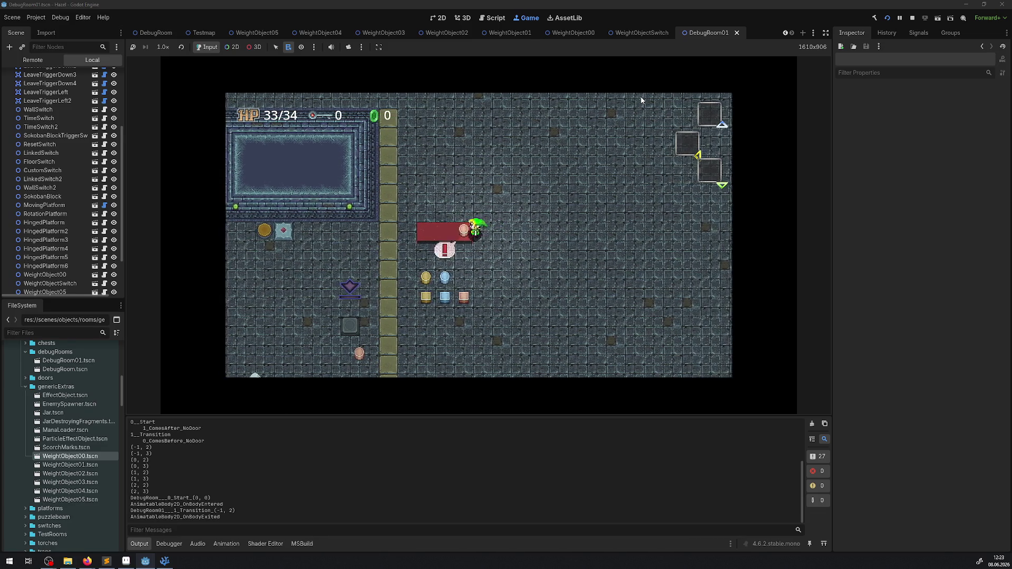
pyautogui.press('Down')
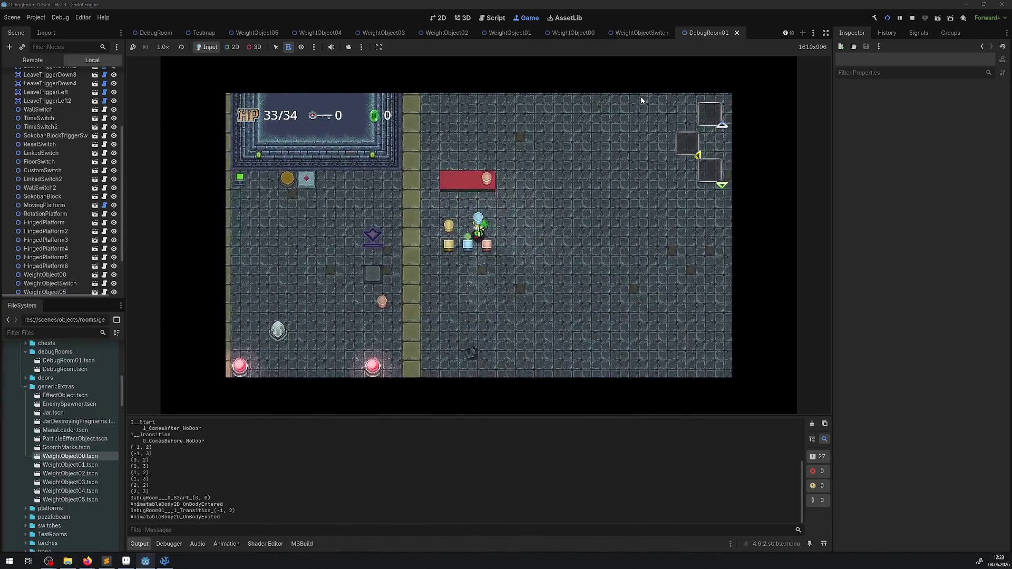
pyautogui.press('Up')
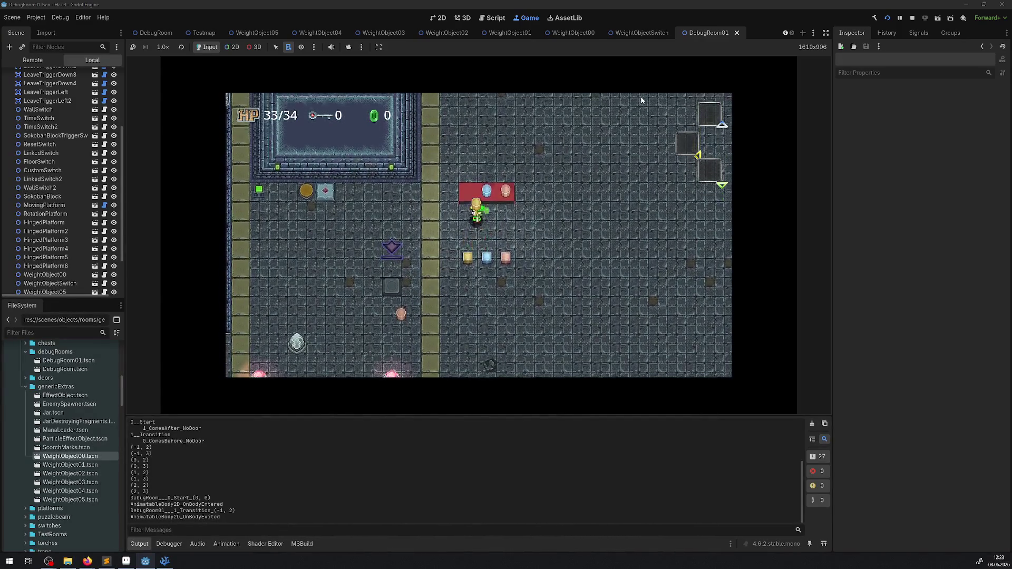
pyautogui.press('space')
pyautogui.press('Down')
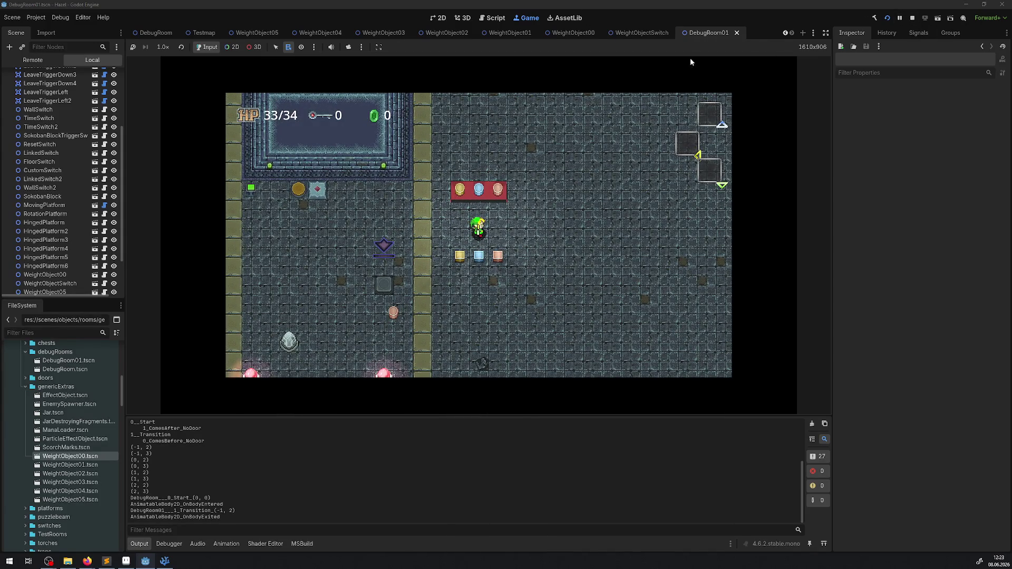
pyautogui.click(235, 47)
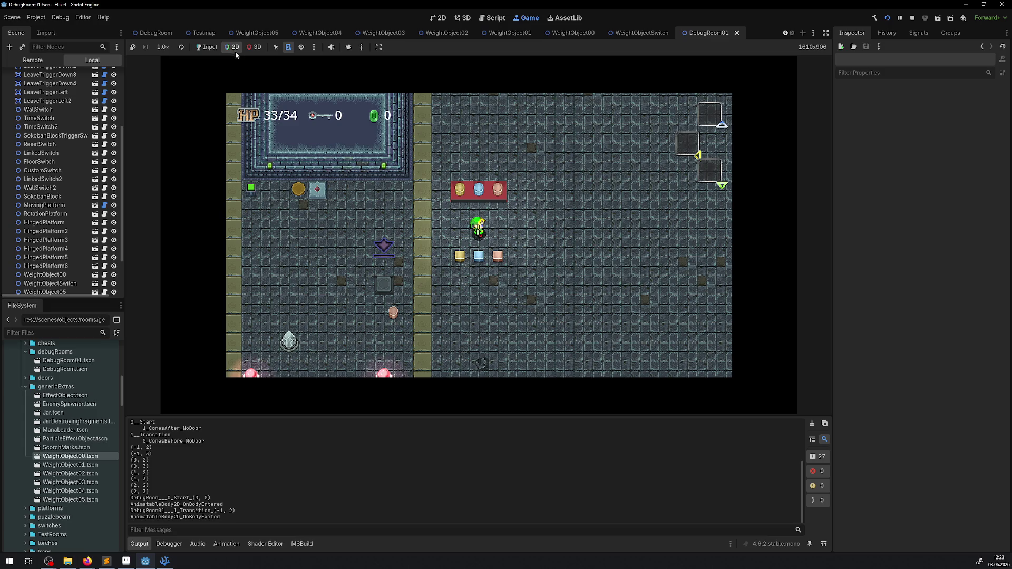
pyautogui.keyDown('alt'); pyautogui.rightClick(494, 202); pyautogui.keyUp('alt')
pyautogui.click(524, 228)
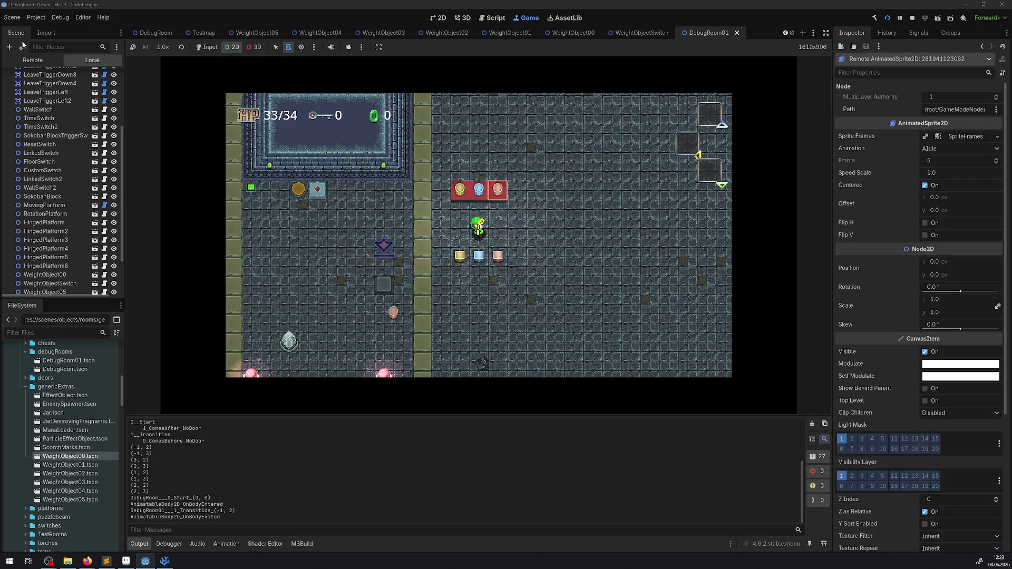
pyautogui.click(32, 60)
pyautogui.scroll(-5, 90, 195)
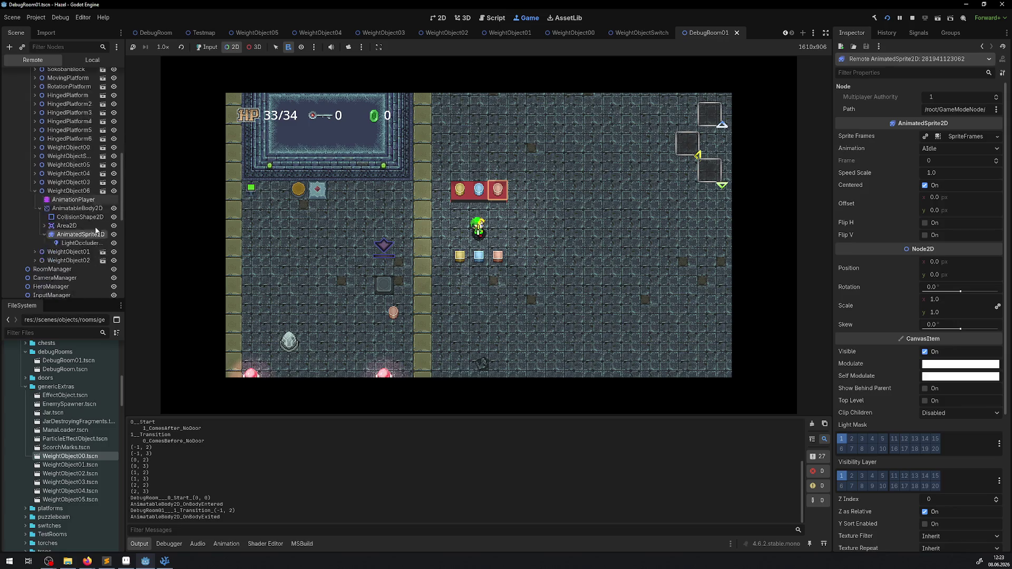
pyautogui.scroll(4, 75, 184)
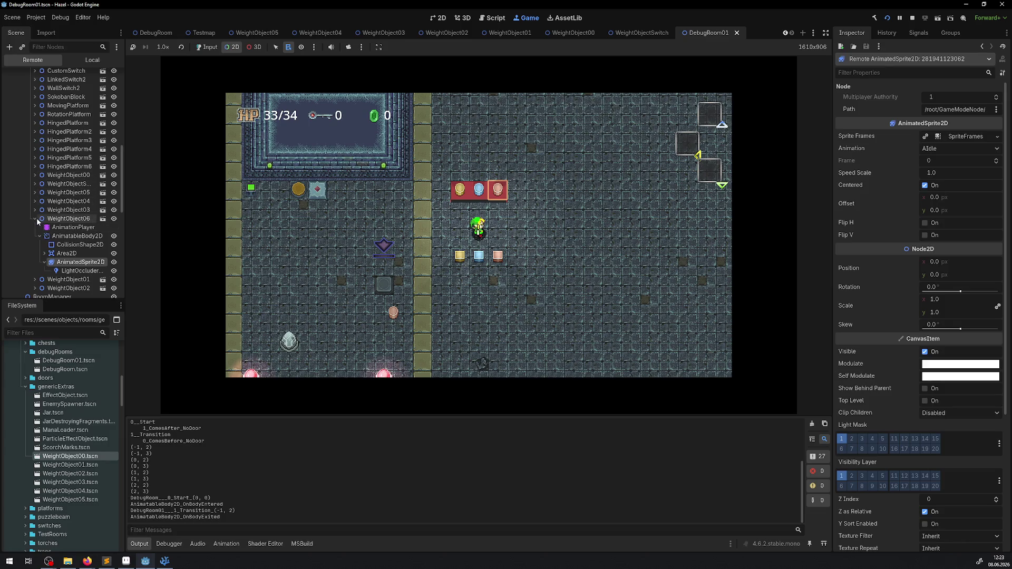
pyautogui.scroll(3, 46, 225)
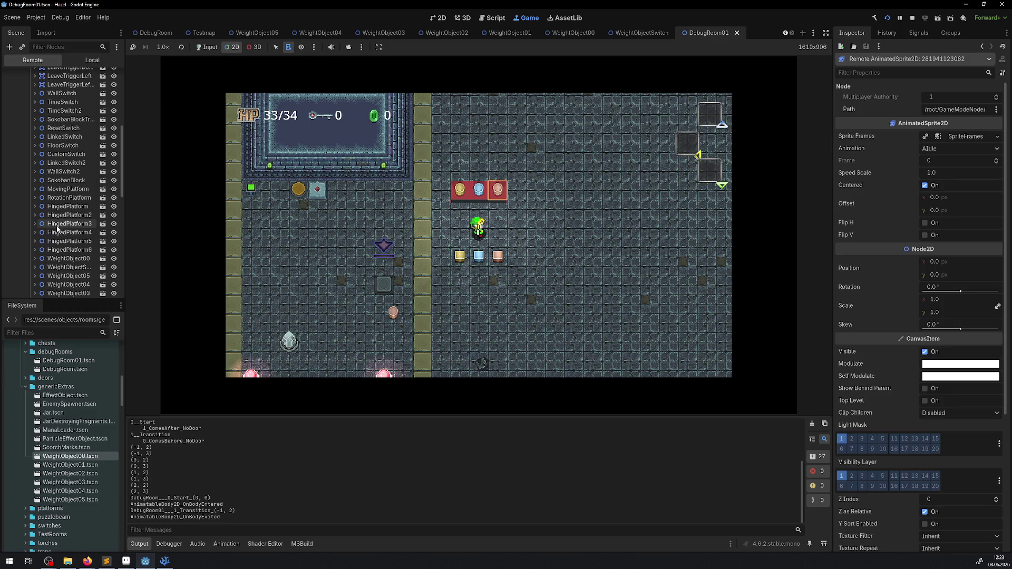
pyautogui.click(380, 215)
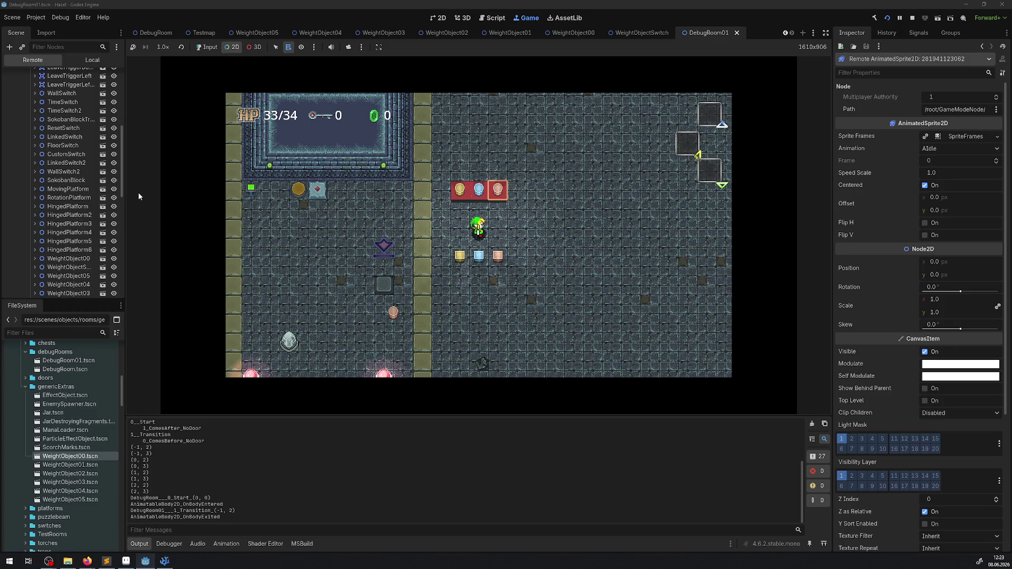
pyautogui.scroll(7, 94, 205)
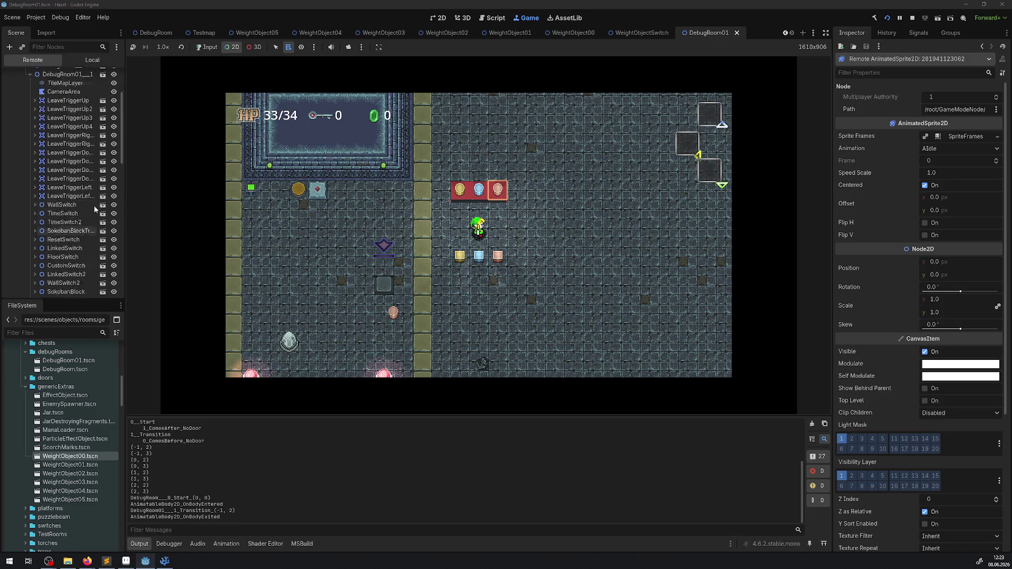
pyautogui.scroll(-5, 92, 206)
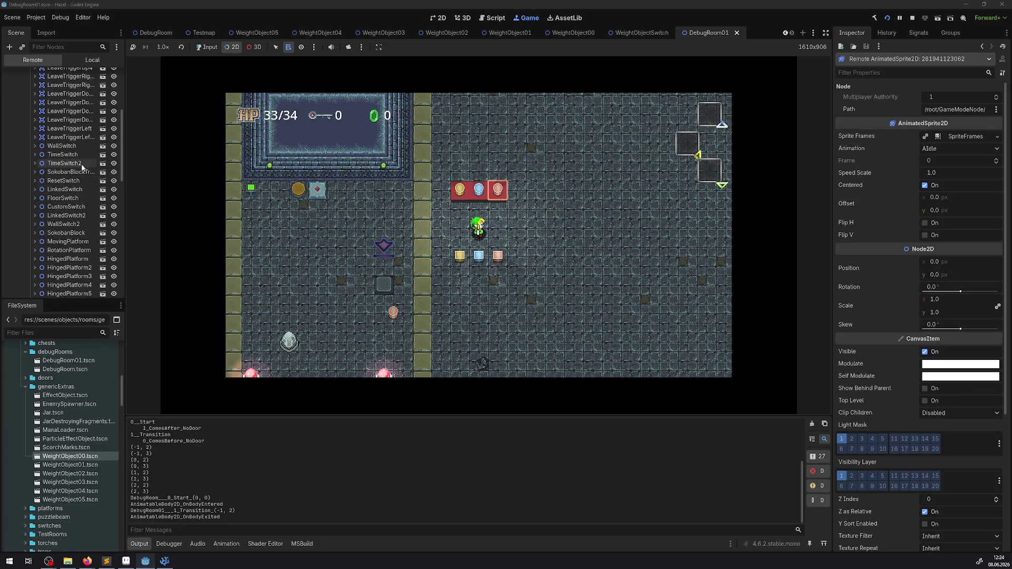
pyautogui.scroll(-5, 78, 165)
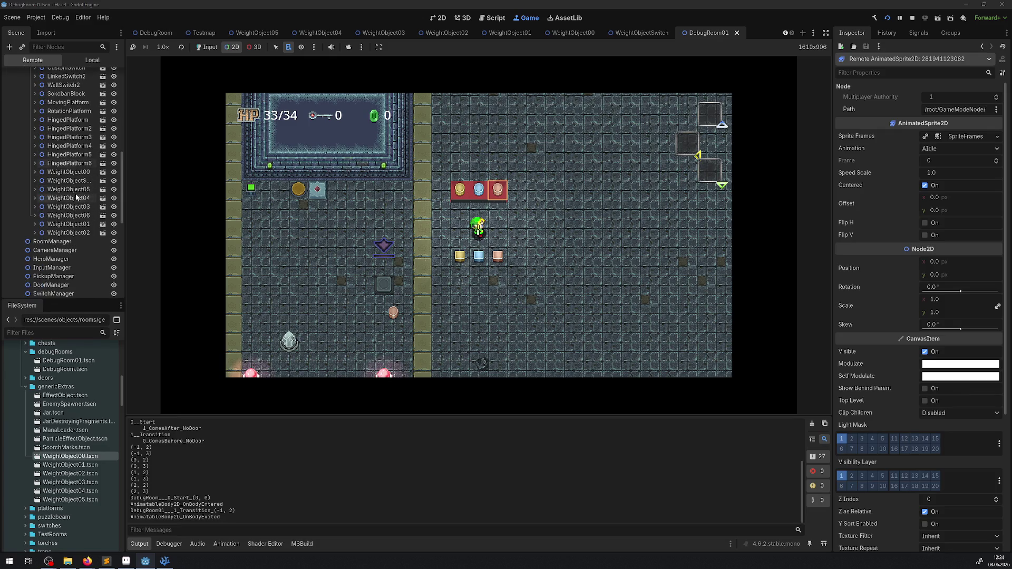
pyautogui.scroll(1, 96, 192)
pyautogui.scroll(1, 94, 188)
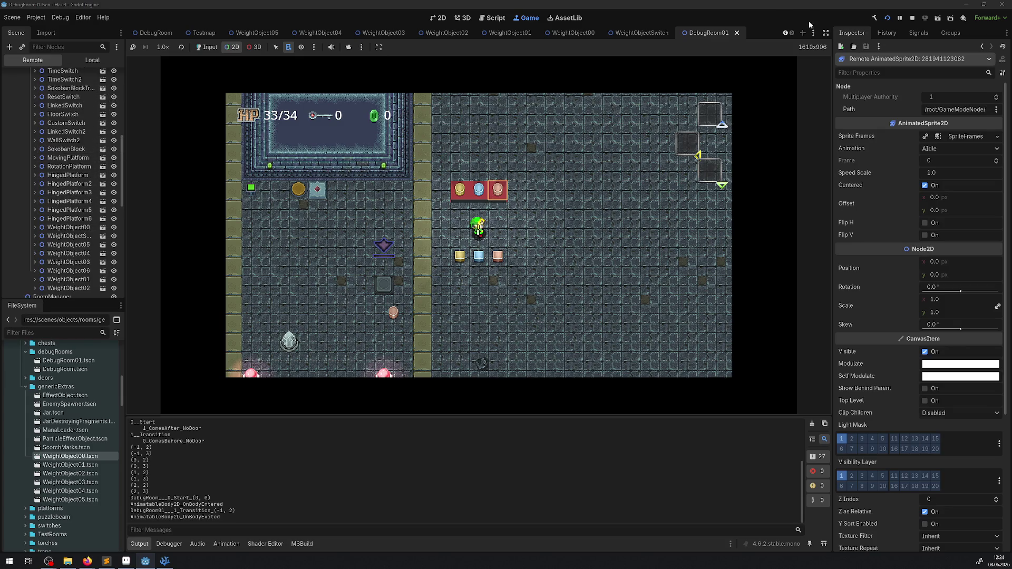
pyautogui.click(912, 18)
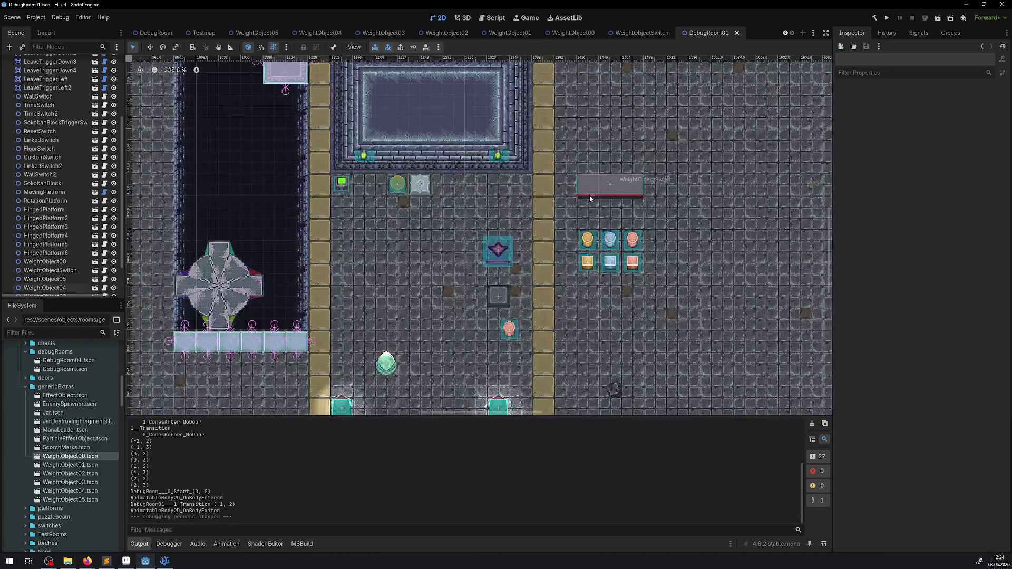
# - Open the WeightObjectSwitch scene, toggle its Area2D collision layer 2 on and off, and save
pyautogui.click(590, 186)
pyautogui.scroll(-1, 69, 230)
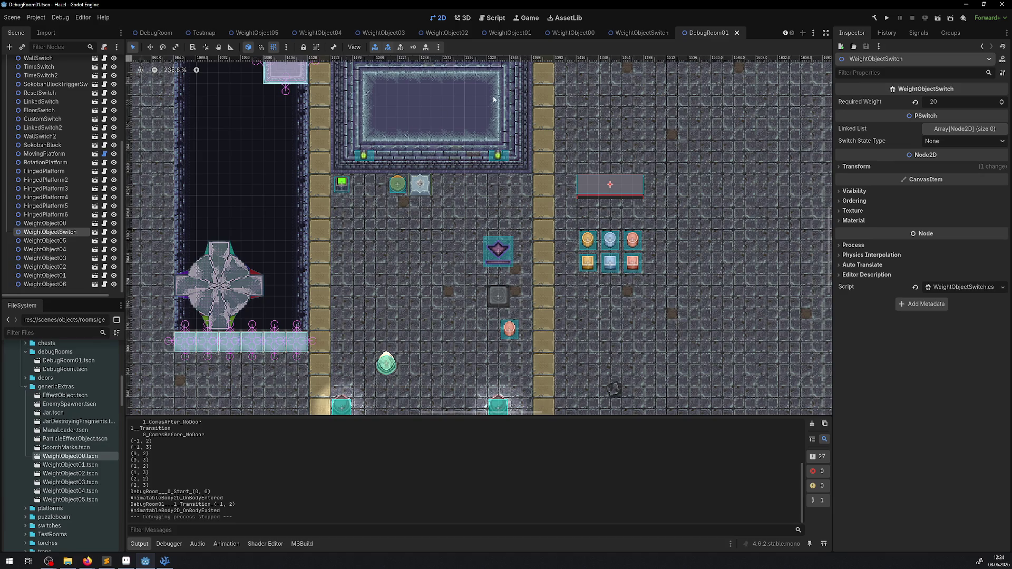
pyautogui.click(642, 33)
pyautogui.click(69, 82)
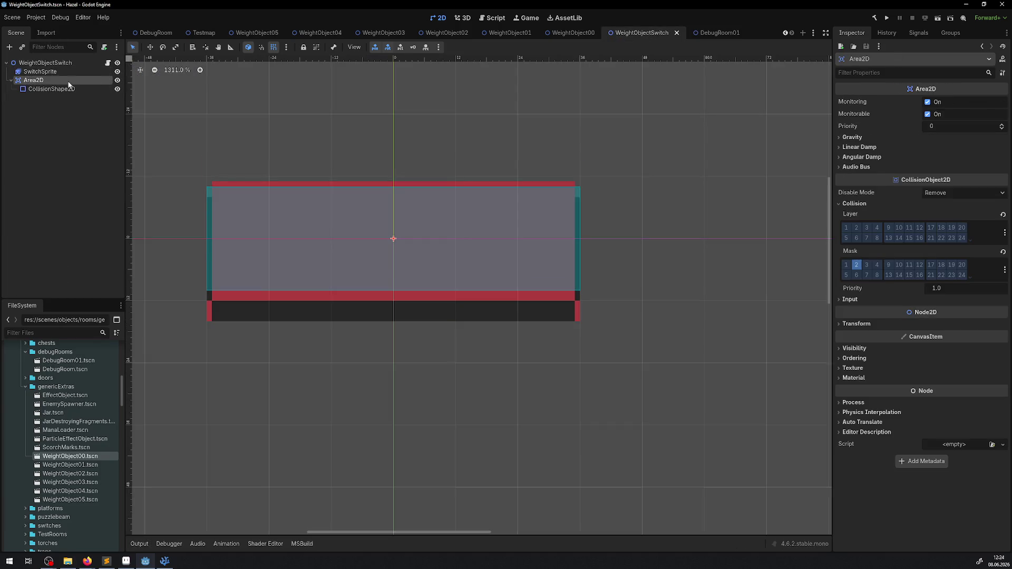
pyautogui.click(857, 227)
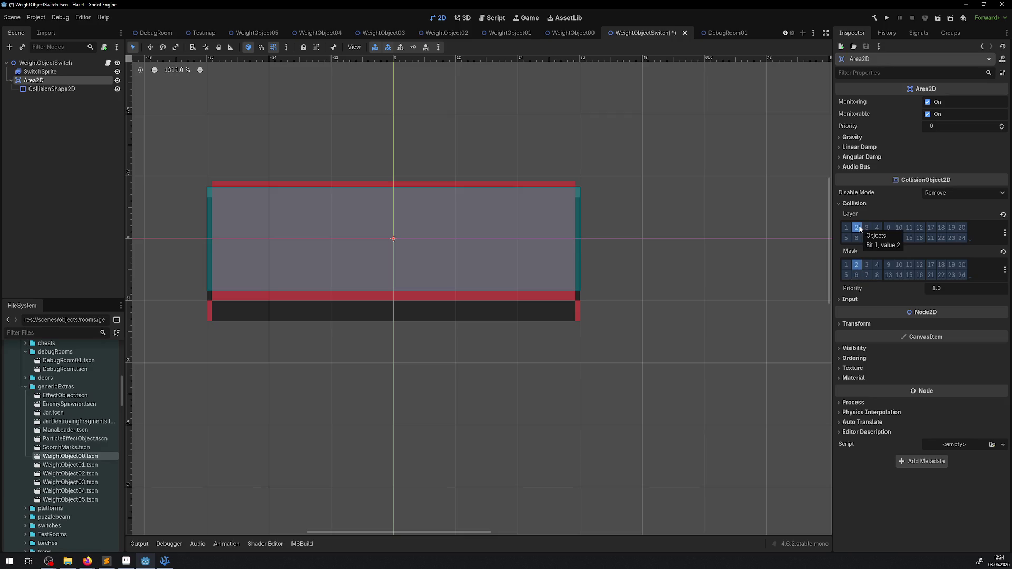
pyautogui.click(856, 229)
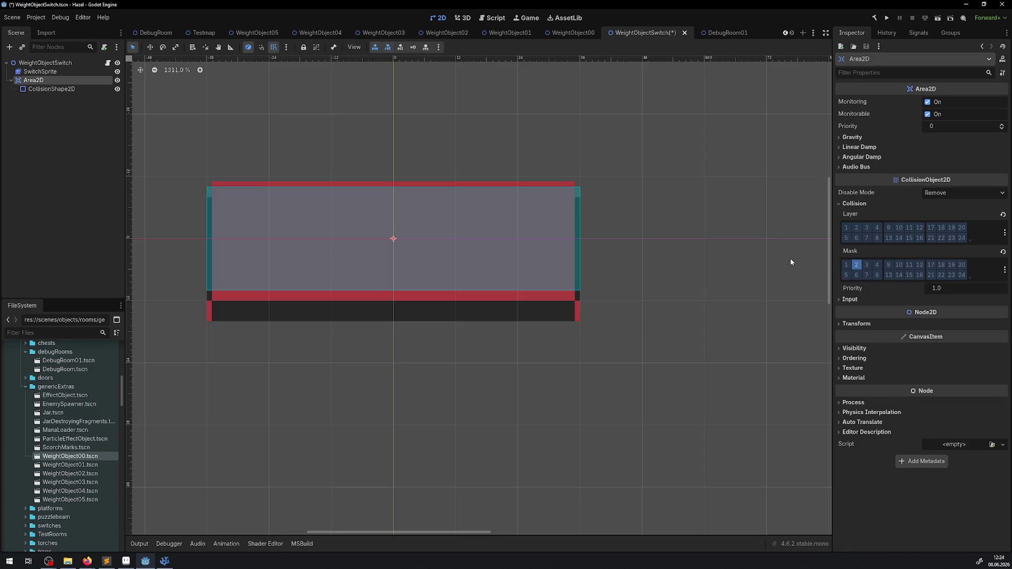
pyautogui.hotkey('ctrl', 's')
# - In WeightObjectSwitch.cs, highlight the BodyEntered hookup and every use of Area2D in _Ready
pyautogui.click(164, 560)
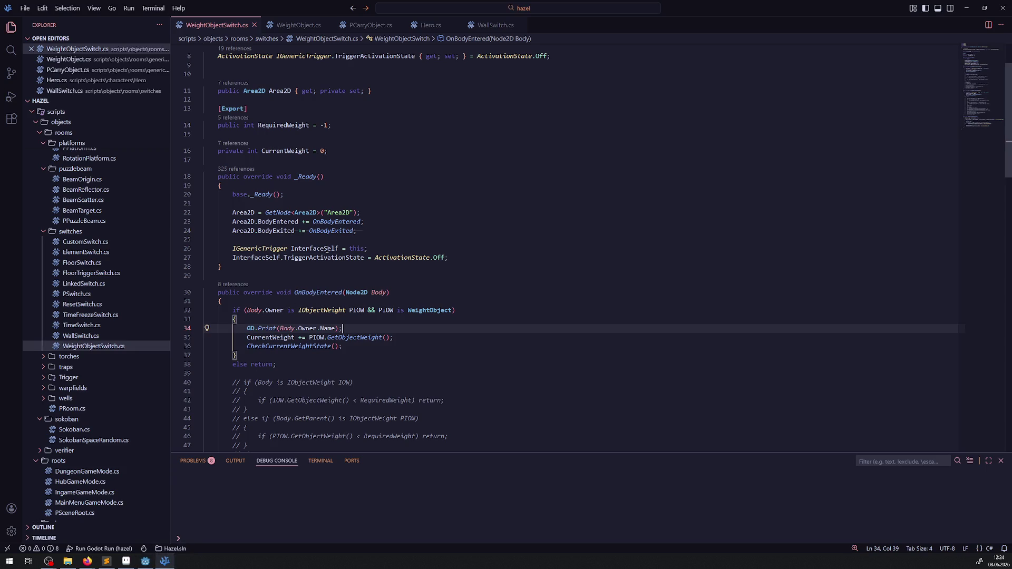
pyautogui.doubleClick(277, 221)
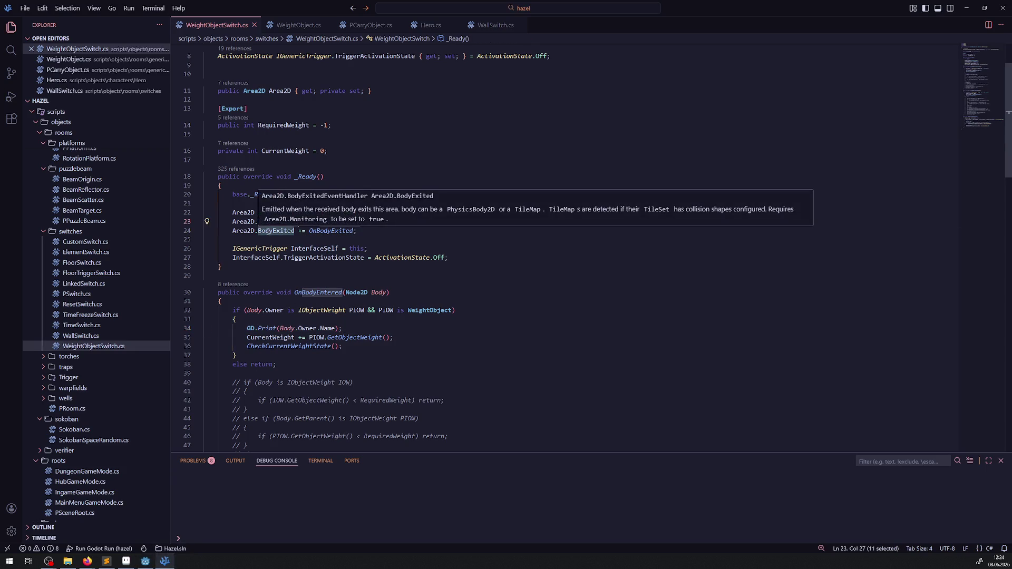
pyautogui.doubleClick(248, 231)
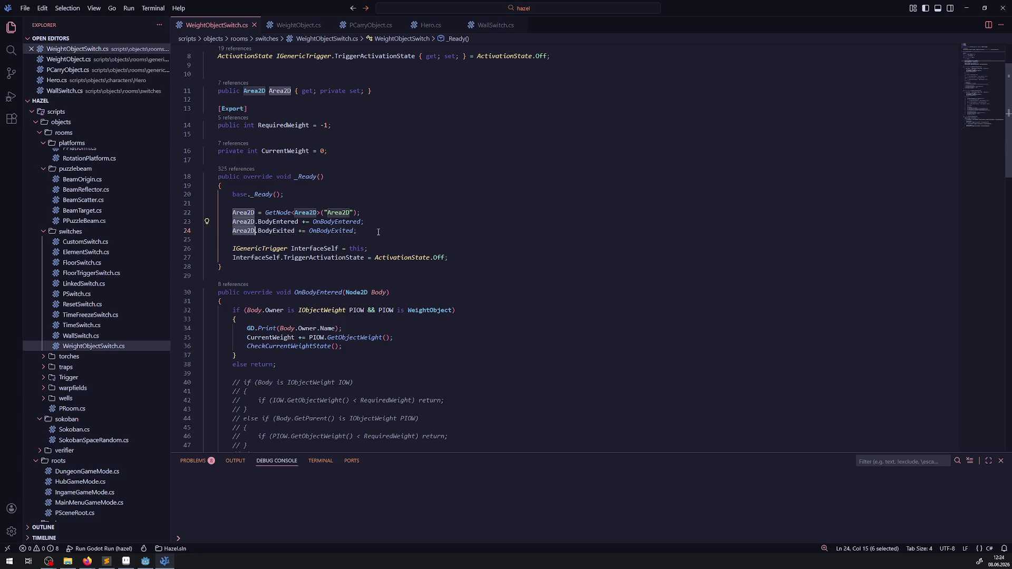
pyautogui.click(316, 240)
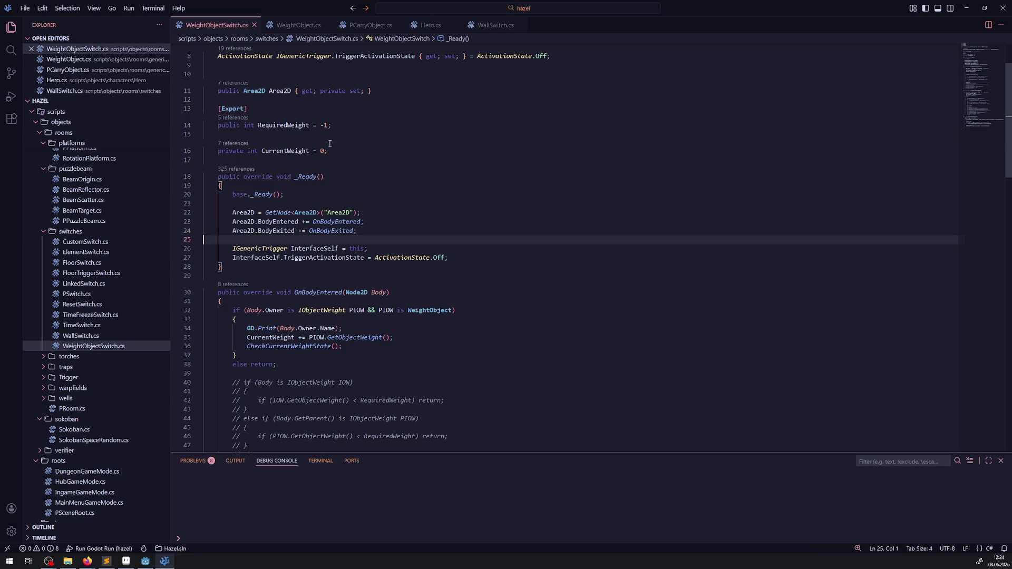
# - Glance at the WeightObject01 scene in Godot, then come back to WeightObjectSwitch.cs
pyautogui.click(145, 560)
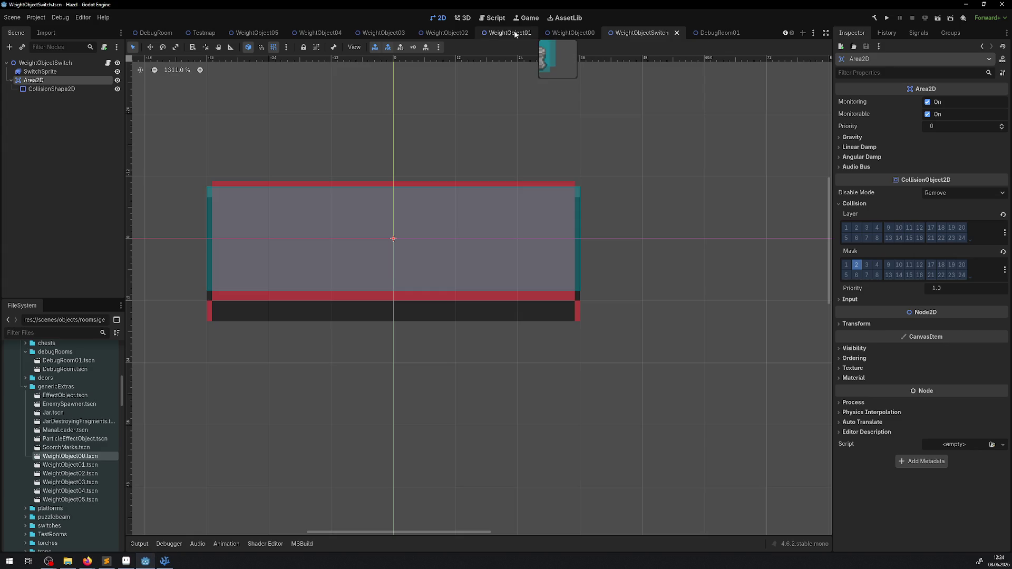
pyautogui.click(509, 33)
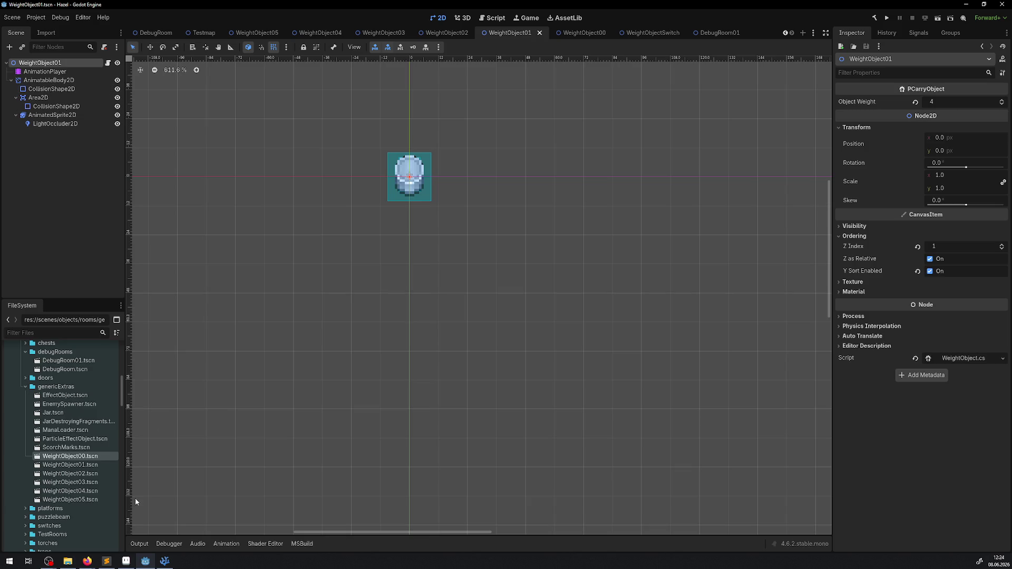
pyautogui.click(165, 561)
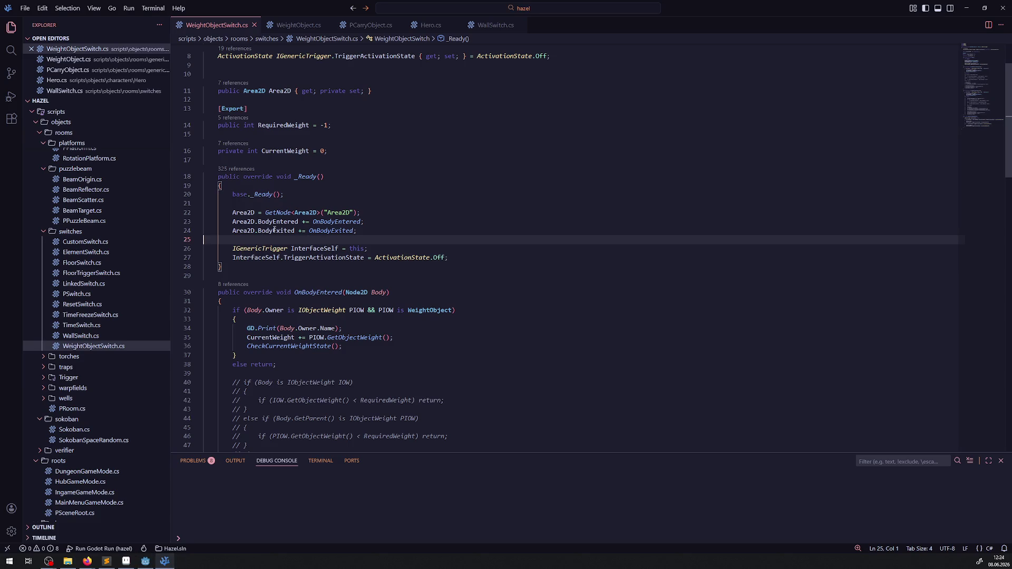
# - Select the BodyEntered signal name in _Ready, then return to Godot's WeightObject01 scene
pyautogui.click(282, 246)
pyautogui.doubleClick(279, 221)
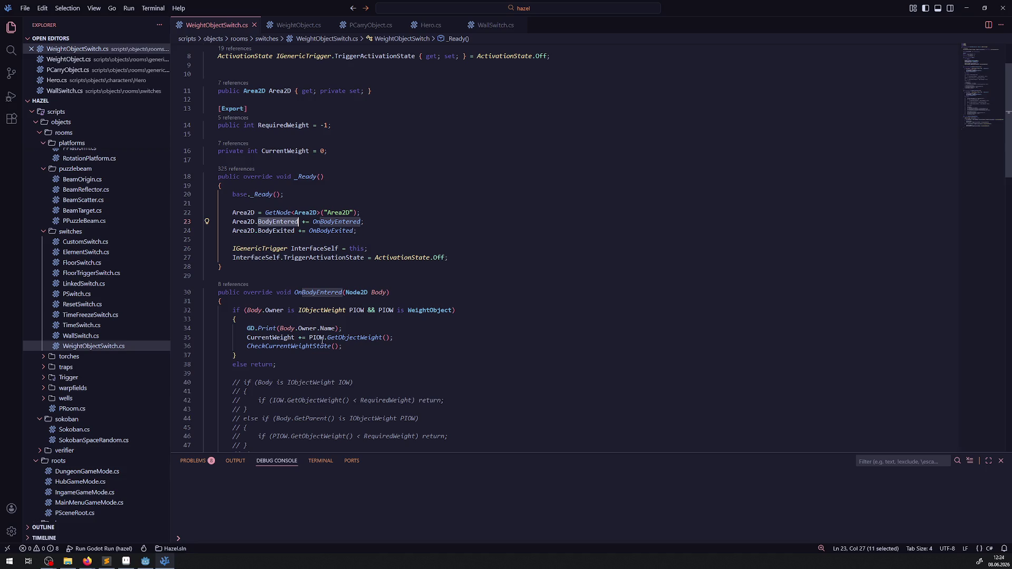
pyautogui.click(152, 563)
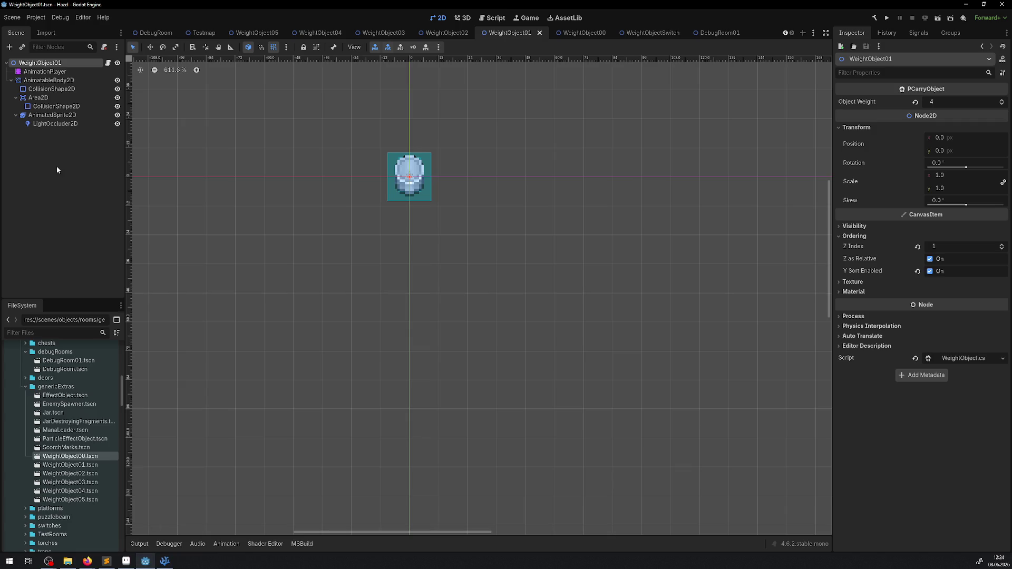
# - Check WeightObject01's Area2D and CollisionShape2D, then enable collision layer 1 on its AnimatableBody2D
pyautogui.click(45, 99)
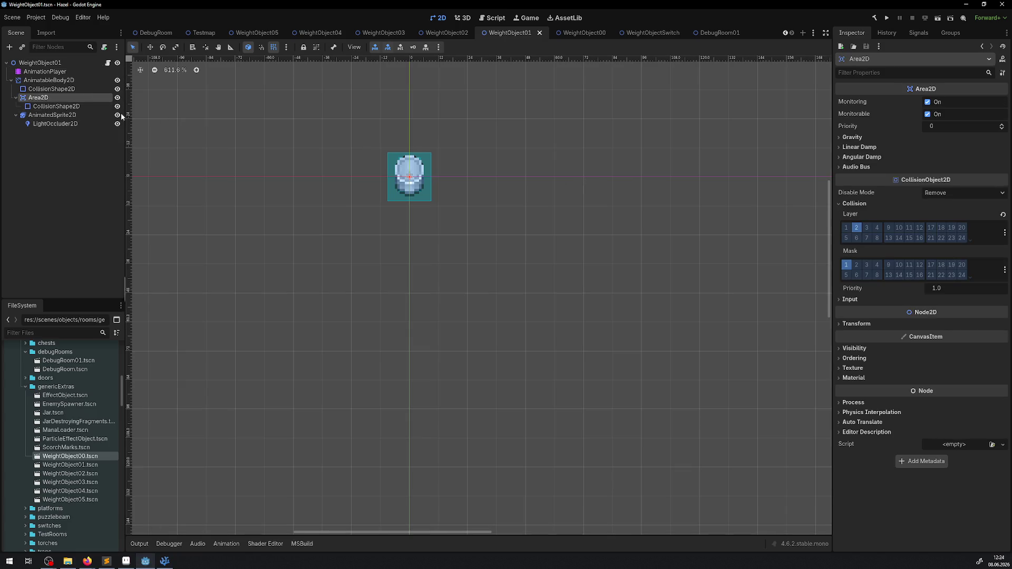
pyautogui.click(51, 89)
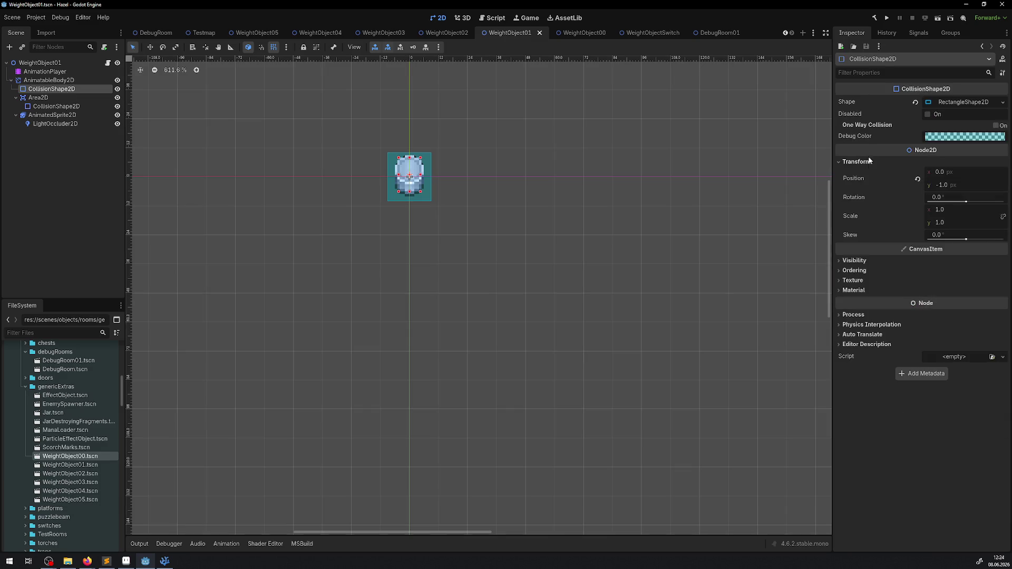
pyautogui.click(48, 80)
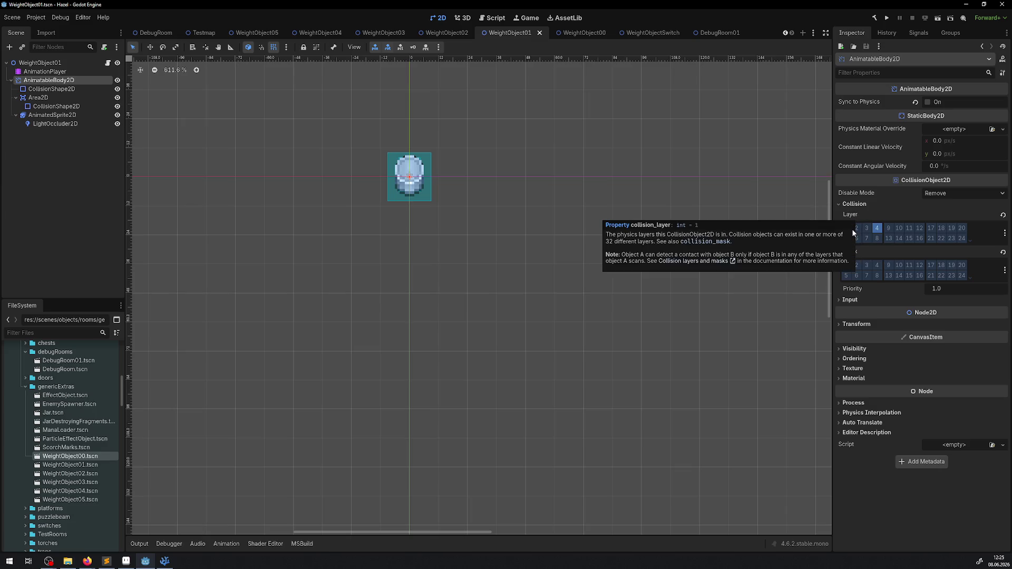
pyautogui.click(847, 230)
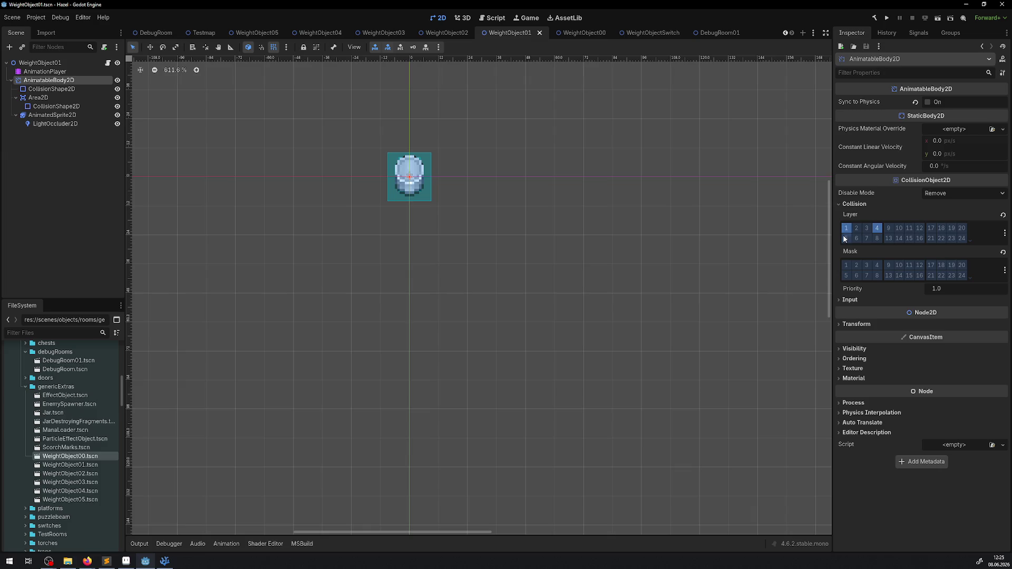
pyautogui.click(69, 101)
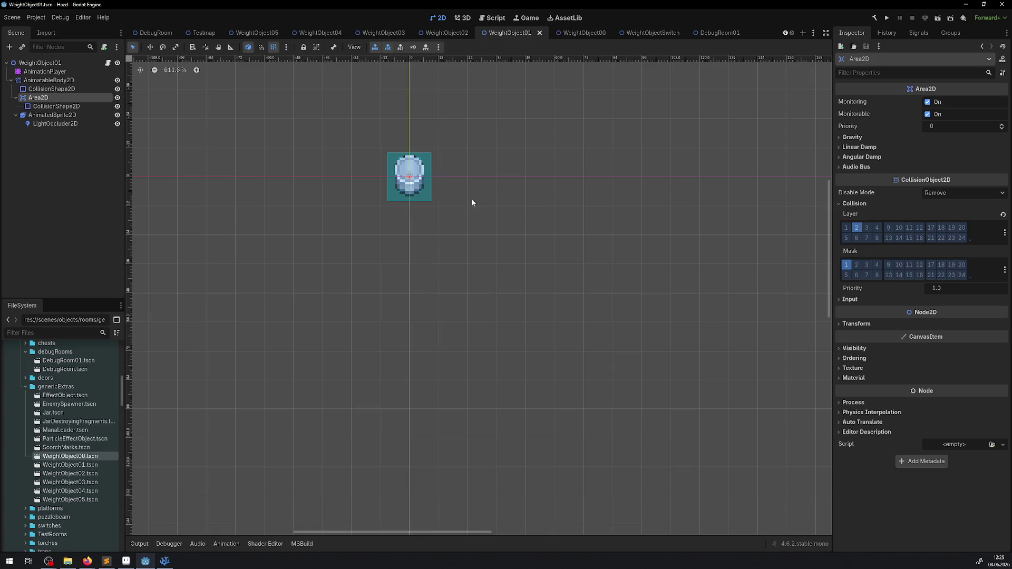
pyautogui.moveTo(165, 562)
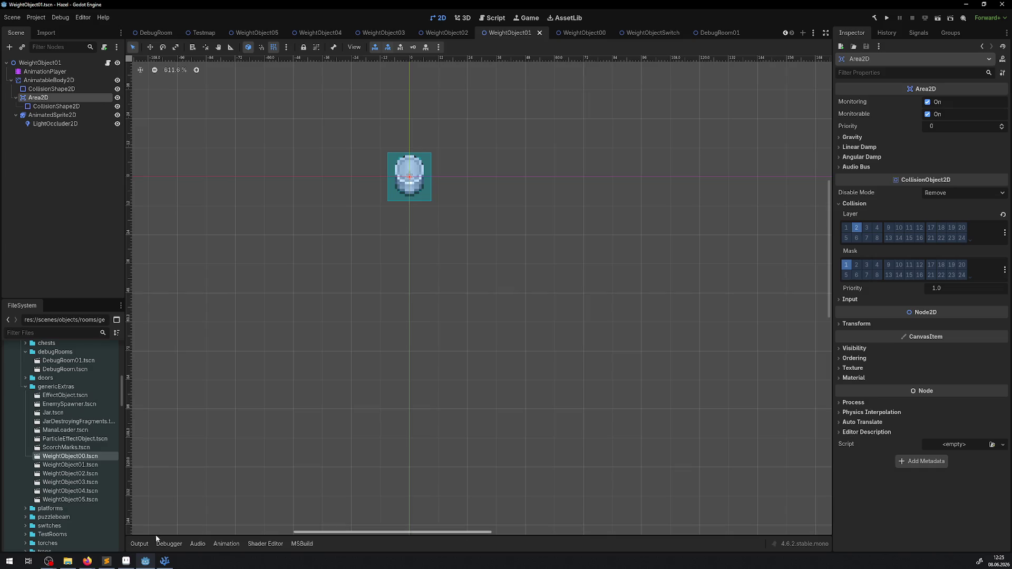
pyautogui.click(165, 561)
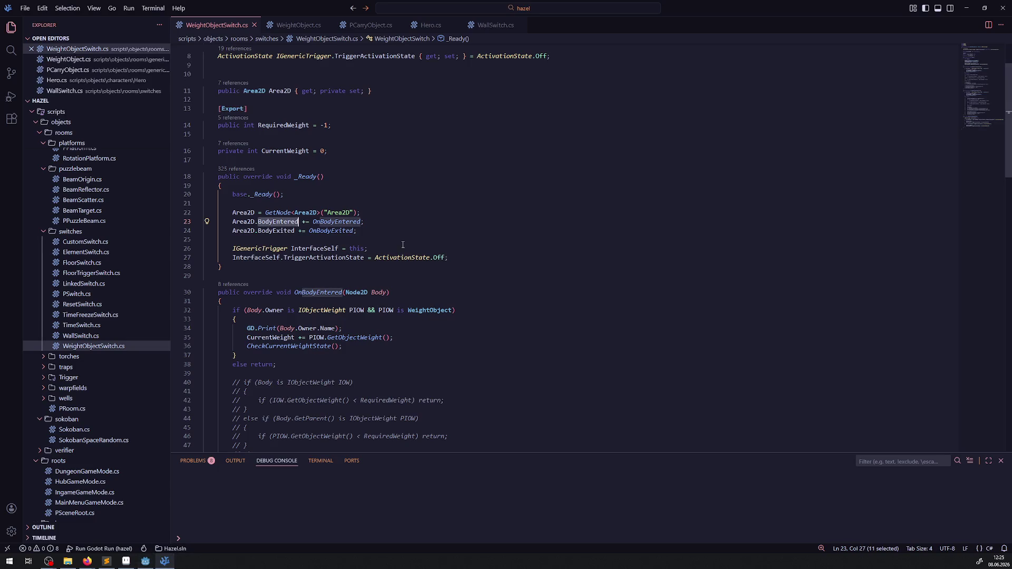
# - Change Area2D.BodyEntered and BodyExited to AreaEntered and AreaExited on lines 23–24 and save
pyautogui.click(269, 248)
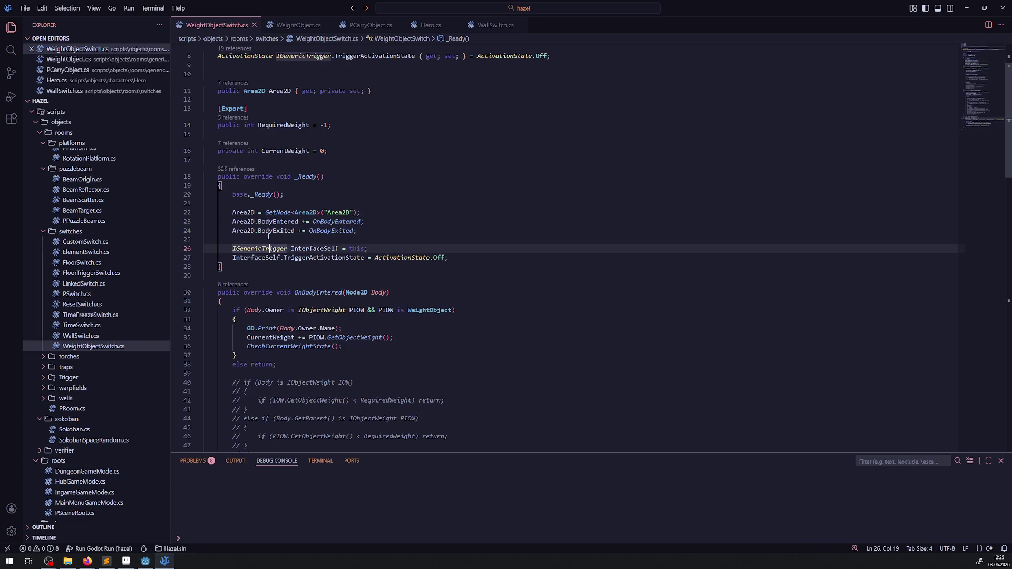
pyautogui.moveTo(257, 221); pyautogui.dragTo(273, 231)
pyautogui.write('Area')
pyautogui.press('Escape')
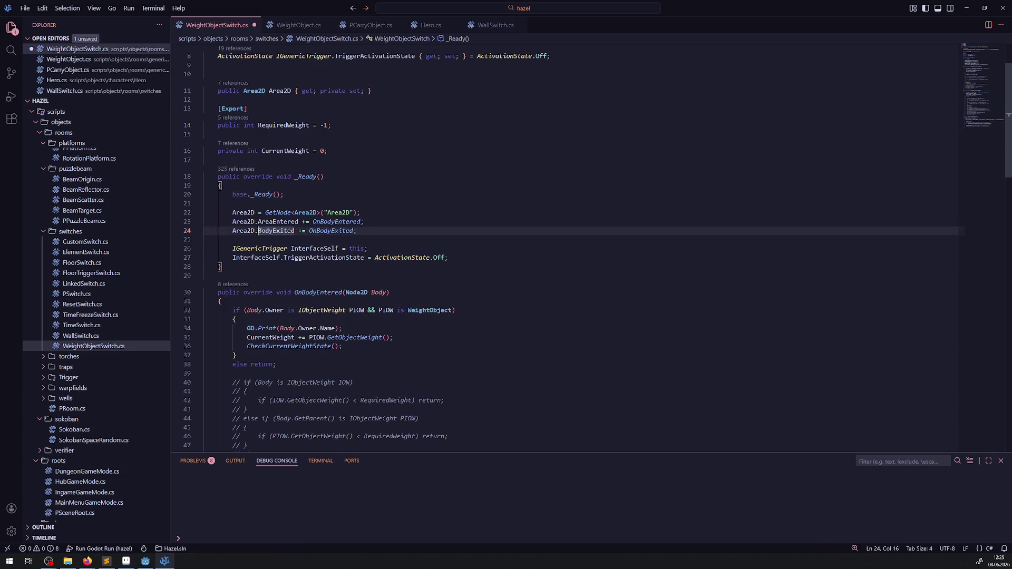
pyautogui.write('Area')
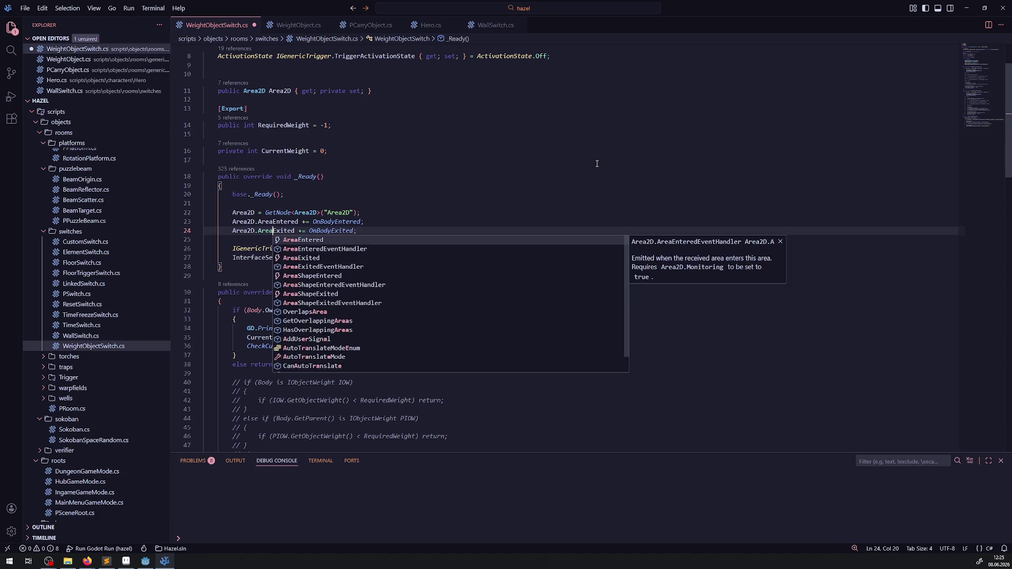
pyautogui.click(597, 163)
pyautogui.hotkey('ctrl', 's')
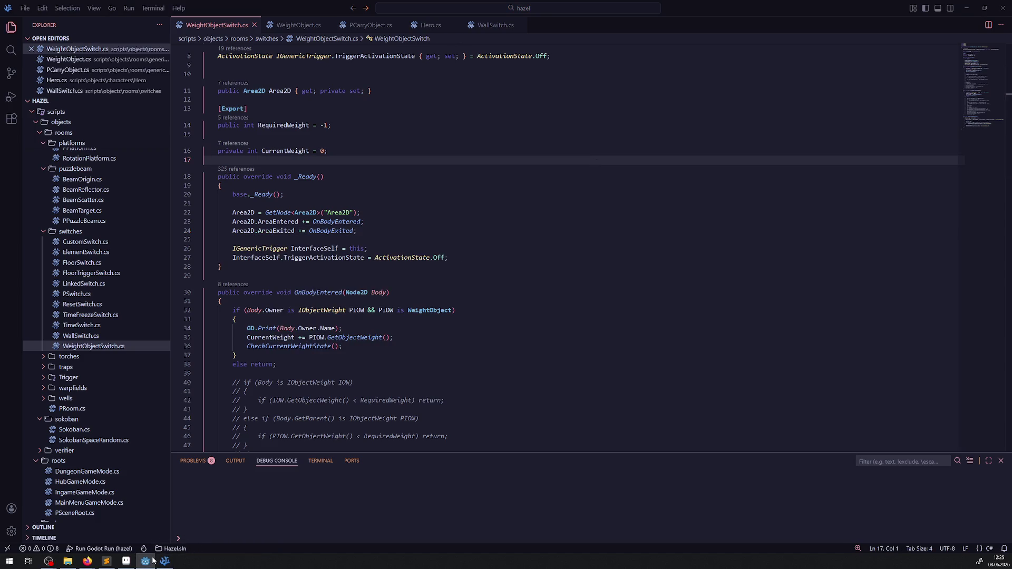
pyautogui.click(150, 565)
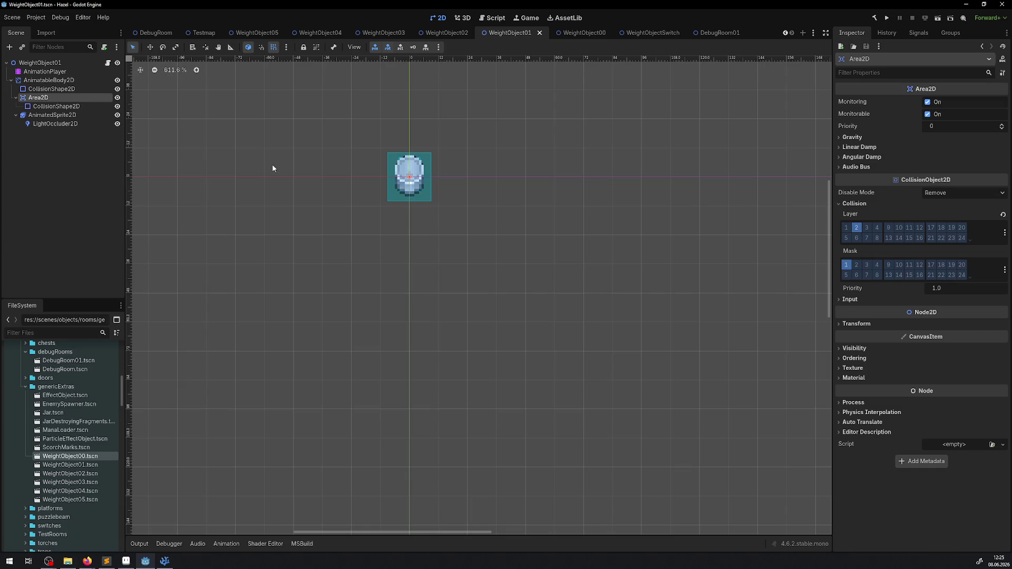
# - Zoom the canvas, build the .NET project, and launch the game again
pyautogui.scroll(4, 454, 180)
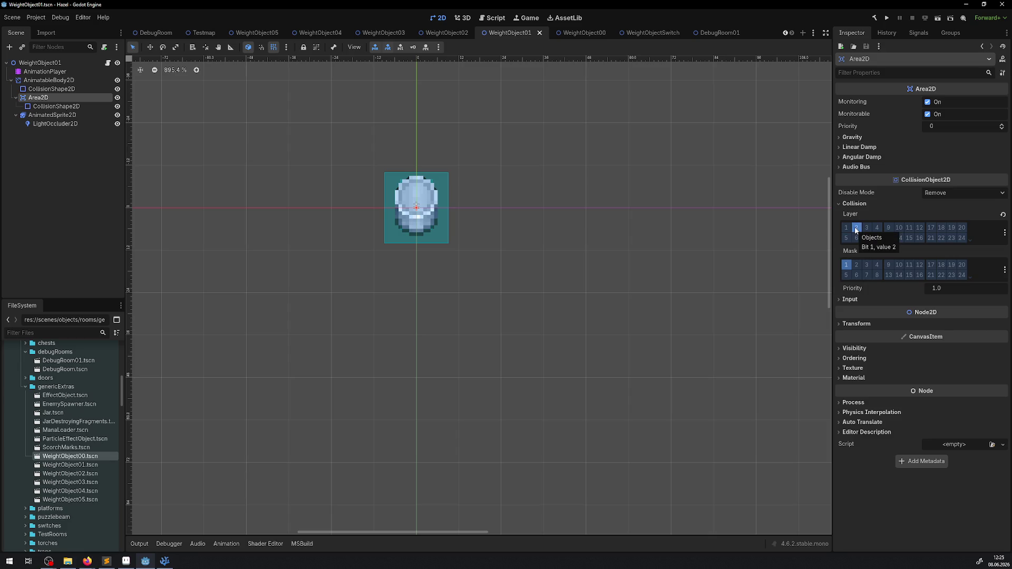
pyautogui.click(872, 19)
pyautogui.click(887, 19)
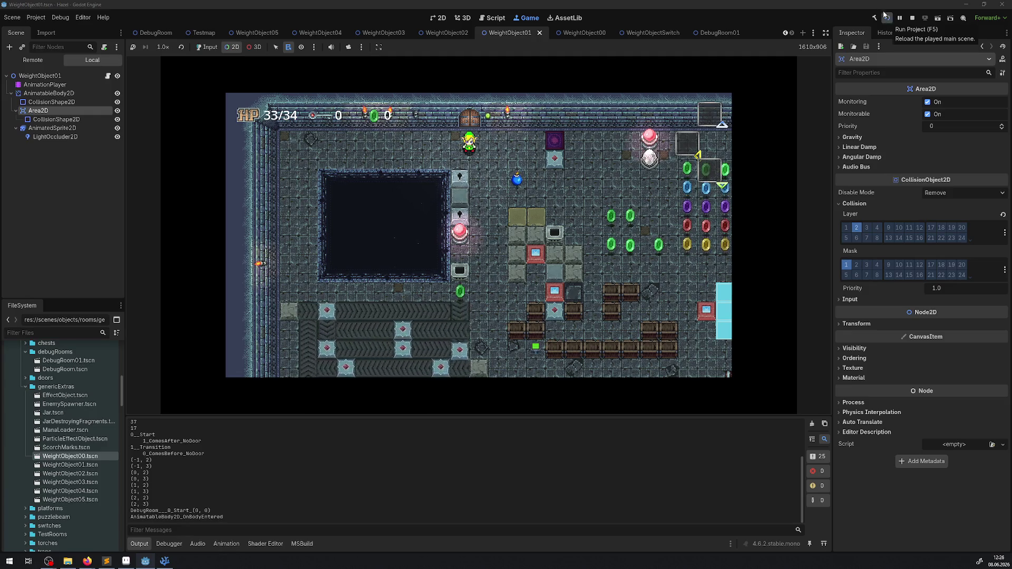
# - Enable game input and walk the player up, right and down to the red switch plate
pyautogui.click(207, 46)
pyautogui.press('Up')
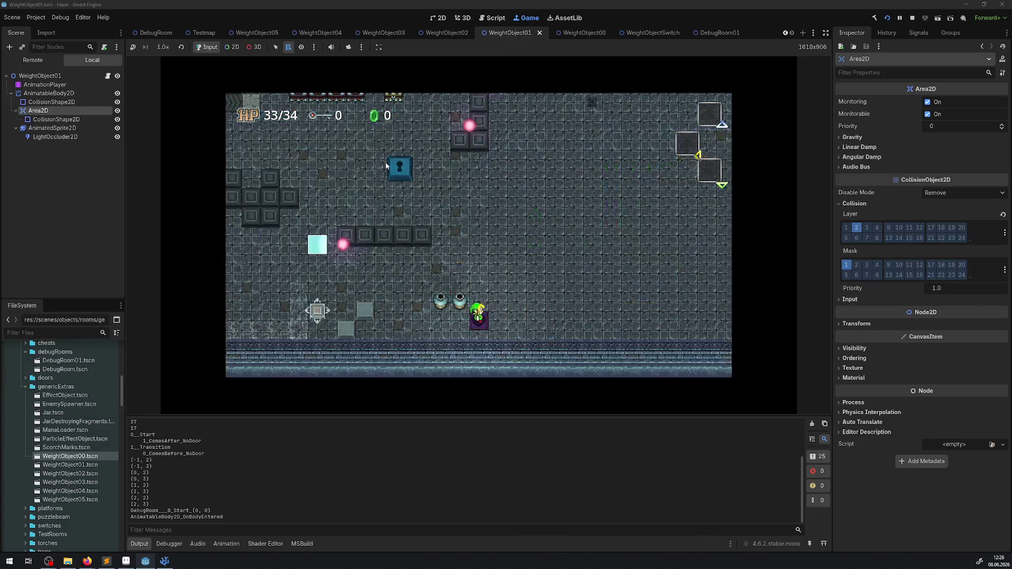
pyautogui.press('Right')
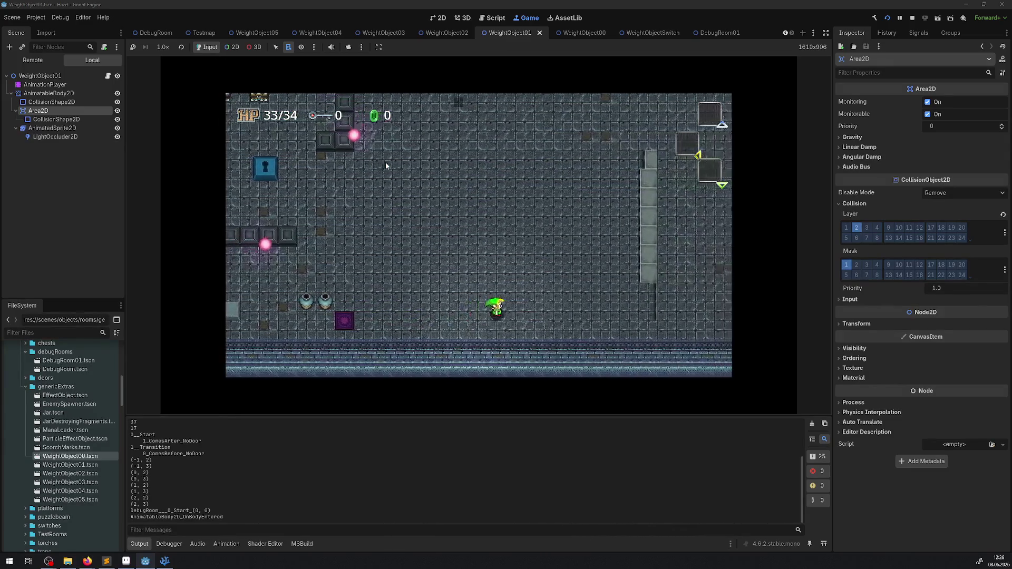
pyautogui.press('Right')
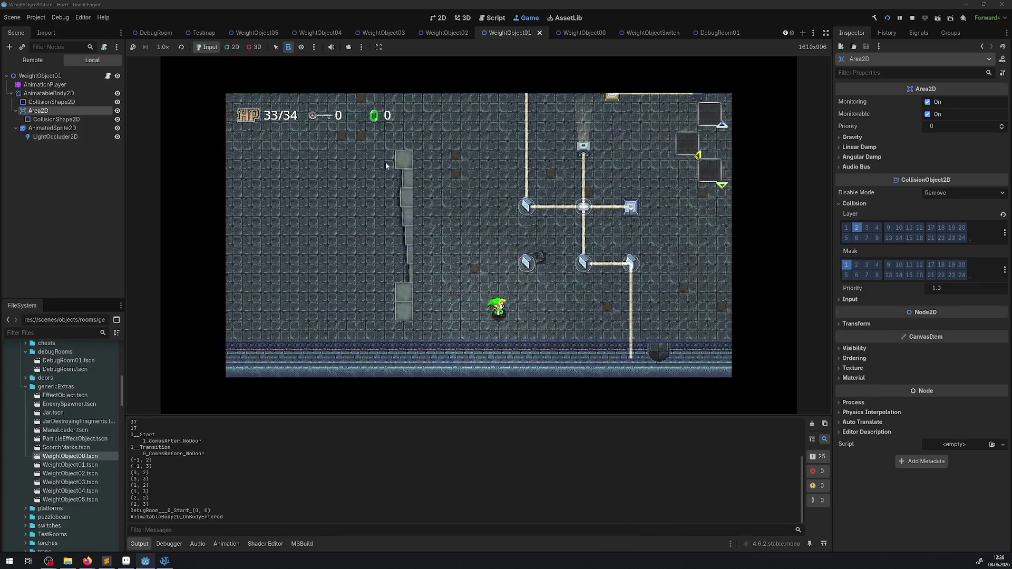
pyautogui.press('Down')
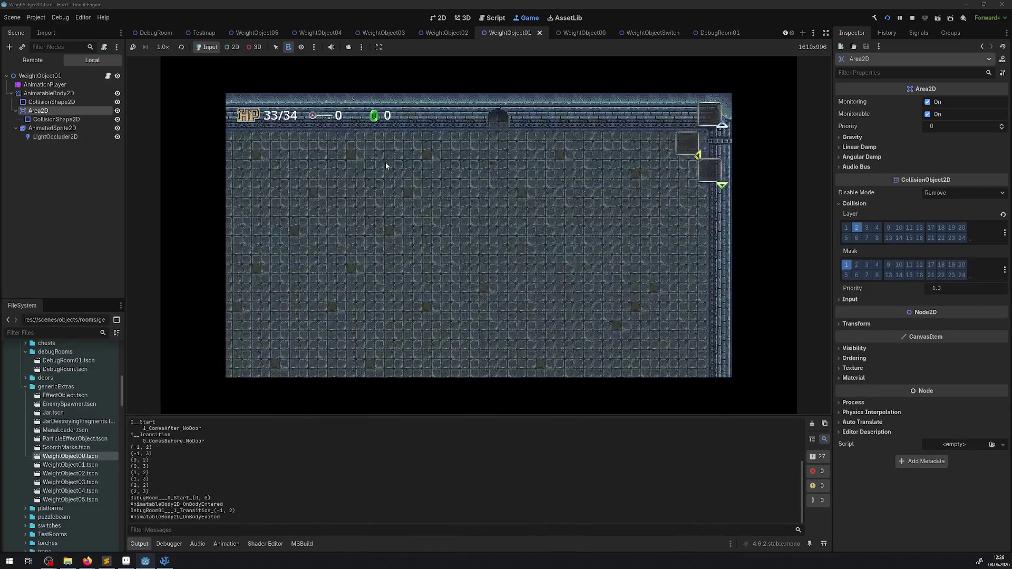
pyautogui.press('Down')
pyautogui.press('Down')
pyautogui.press('Left')
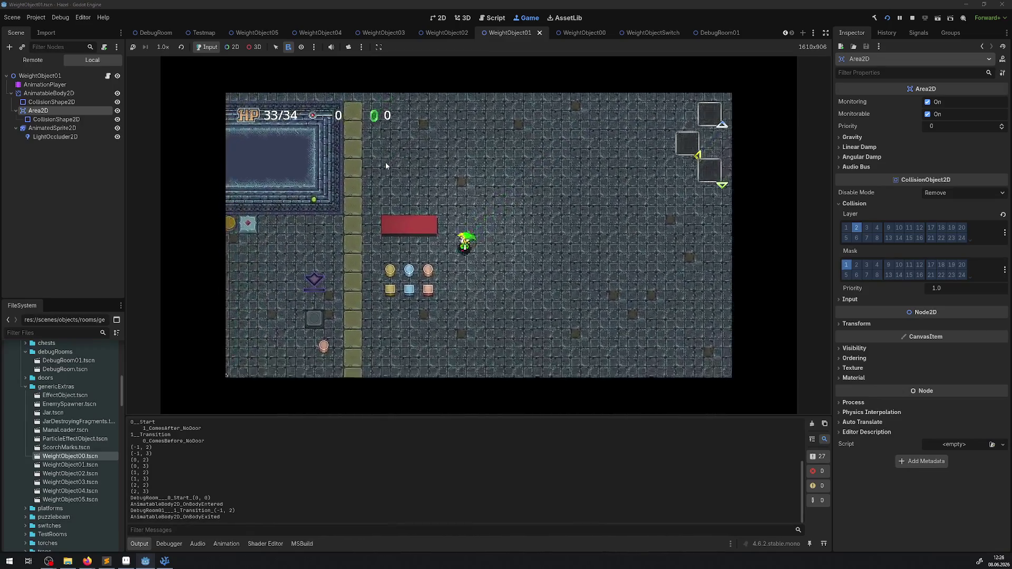
pyautogui.press('Left')
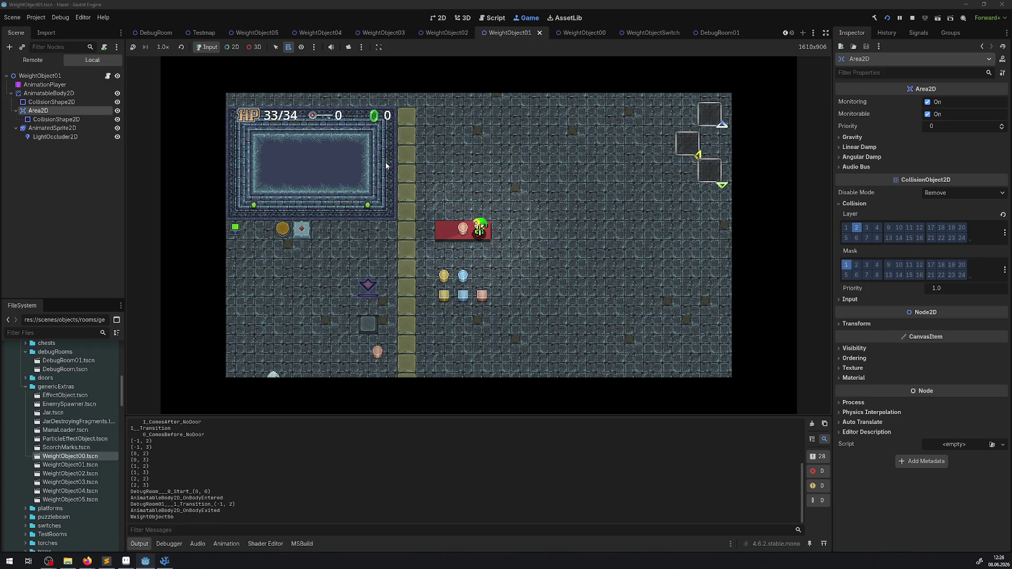
# - Carry the pink pot off the red plate, then pick up the yellow block
pyautogui.press('Down')
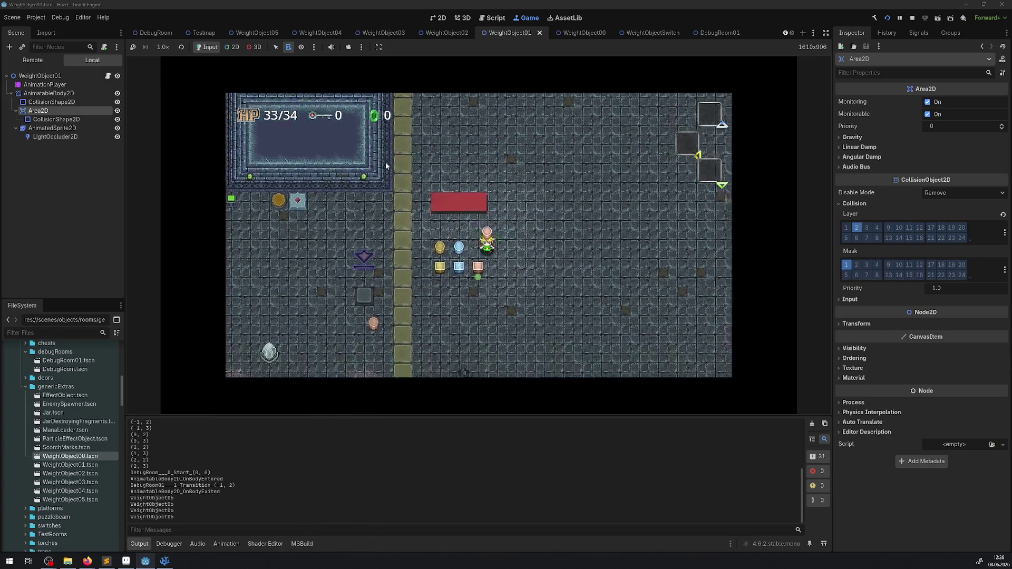
pyautogui.press('Left')
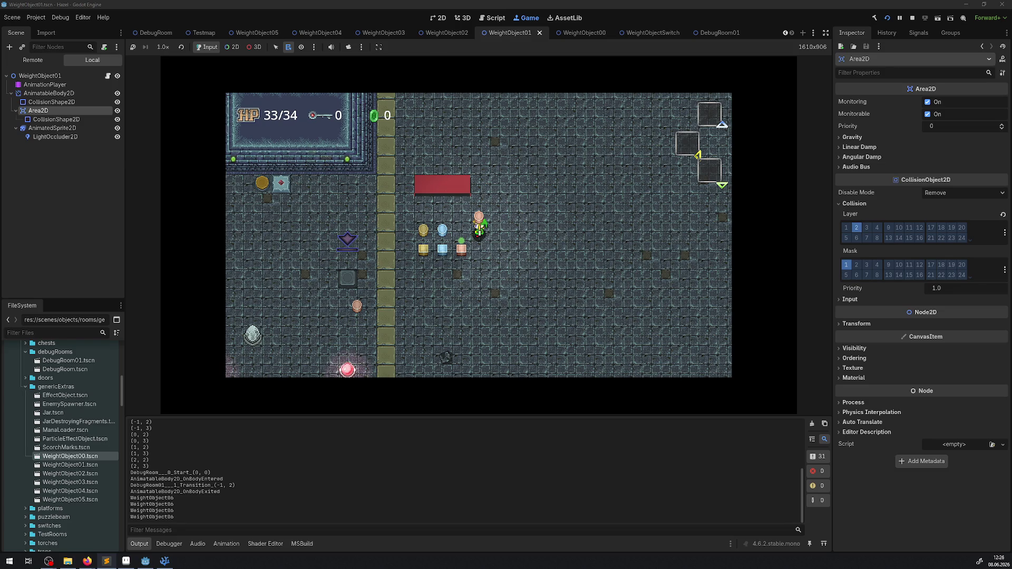
pyautogui.click(551, 219)
pyautogui.press('Right')
pyautogui.press('Right')
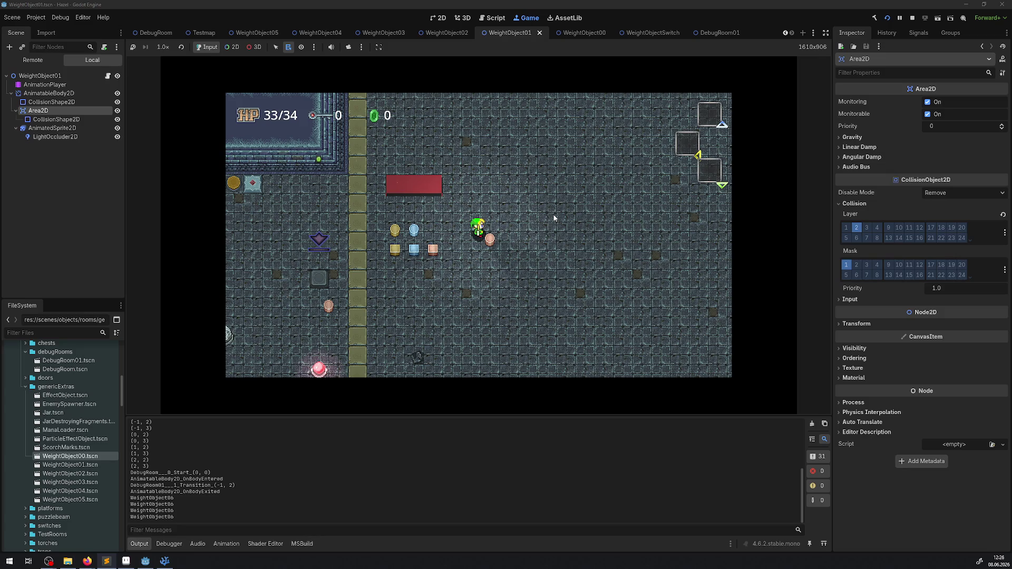
pyautogui.press('Left')
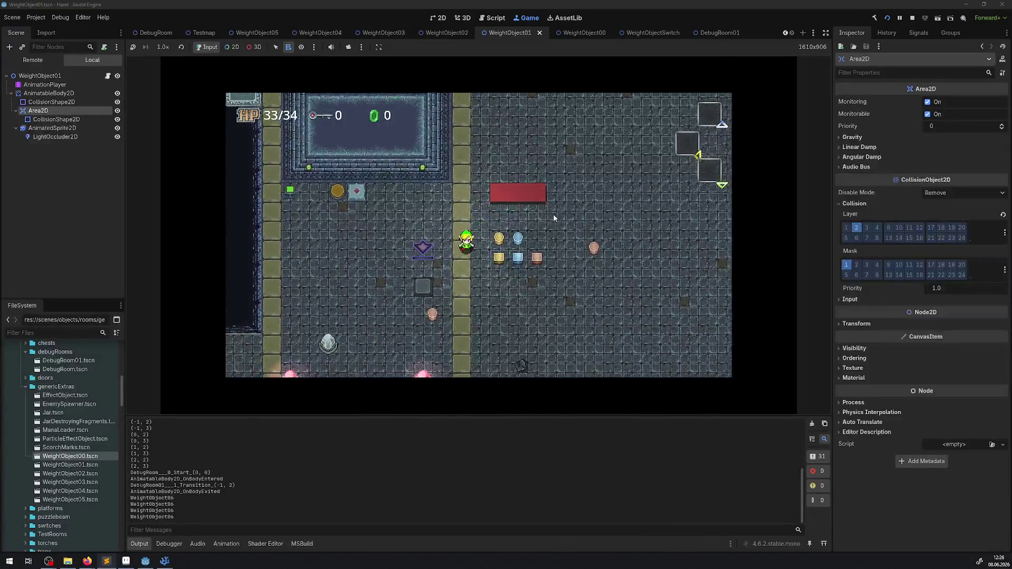
pyautogui.press('Right')
pyautogui.press('Up')
pyautogui.press('space')
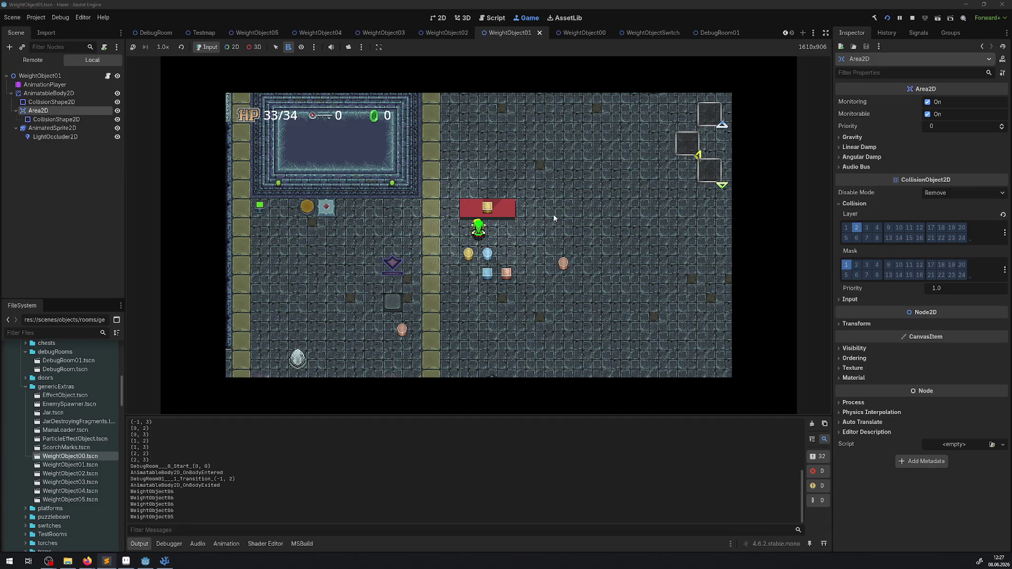
# - Set the blue object on the red plate, drop the yellow one below, and pick up the peach block
pyautogui.press('Right')
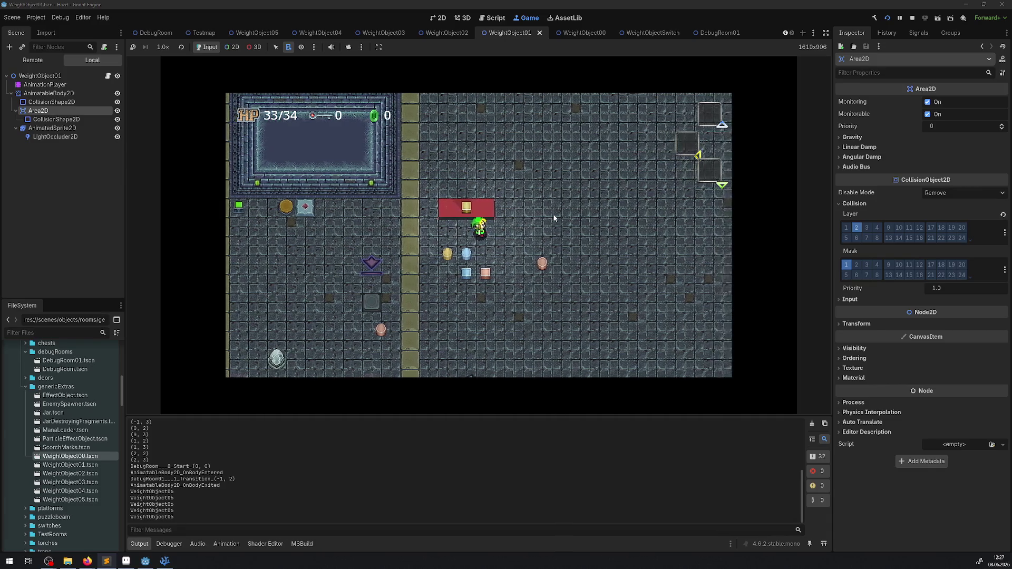
pyautogui.press('Left')
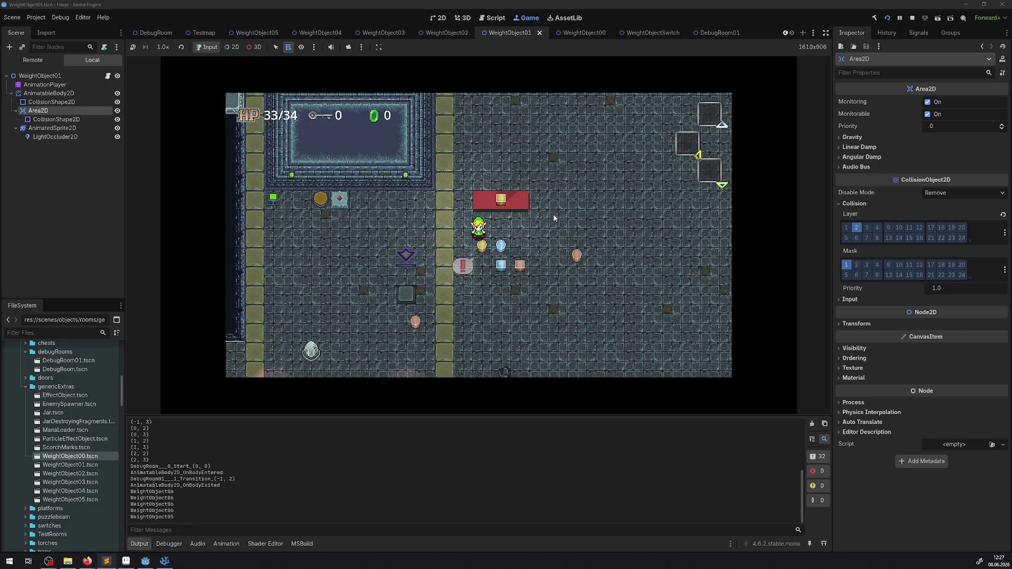
pyautogui.press('Right')
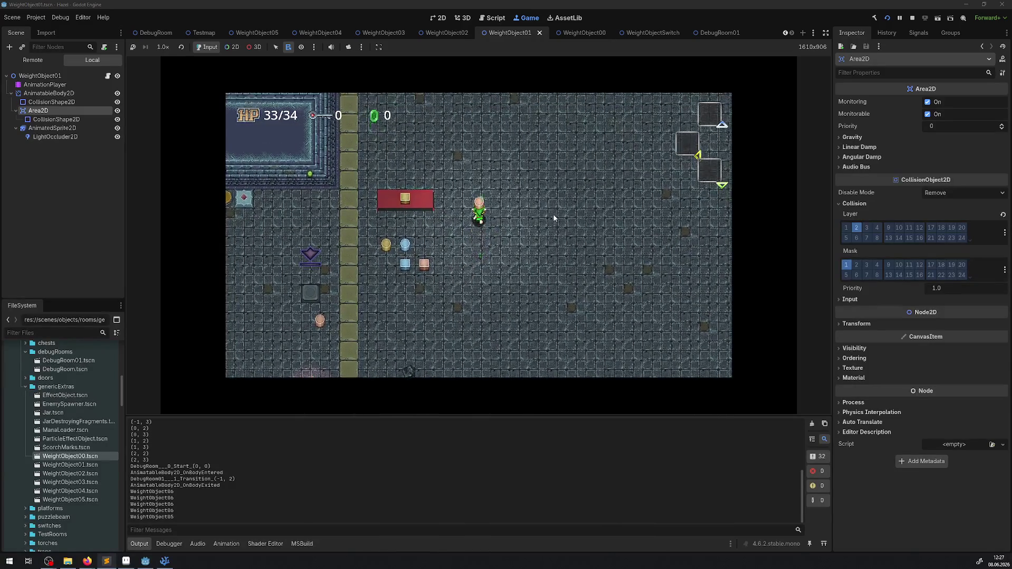
pyautogui.press('Left')
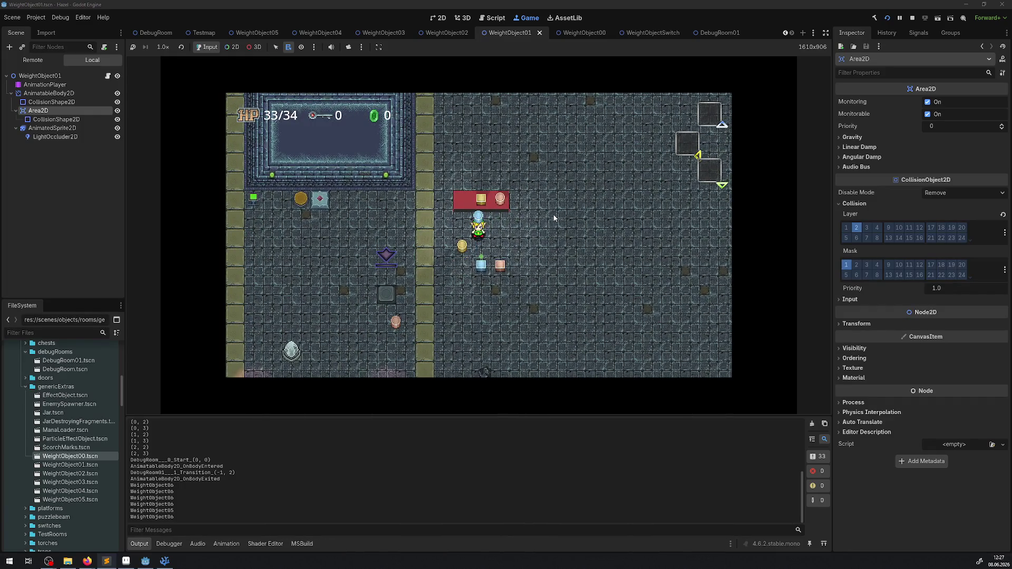
pyautogui.press('space')
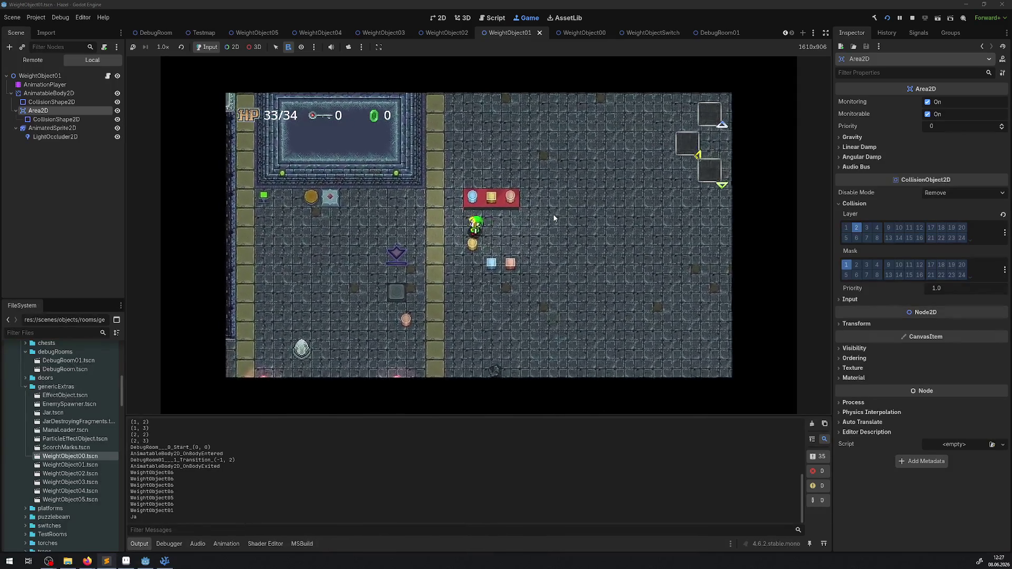
pyautogui.press('space')
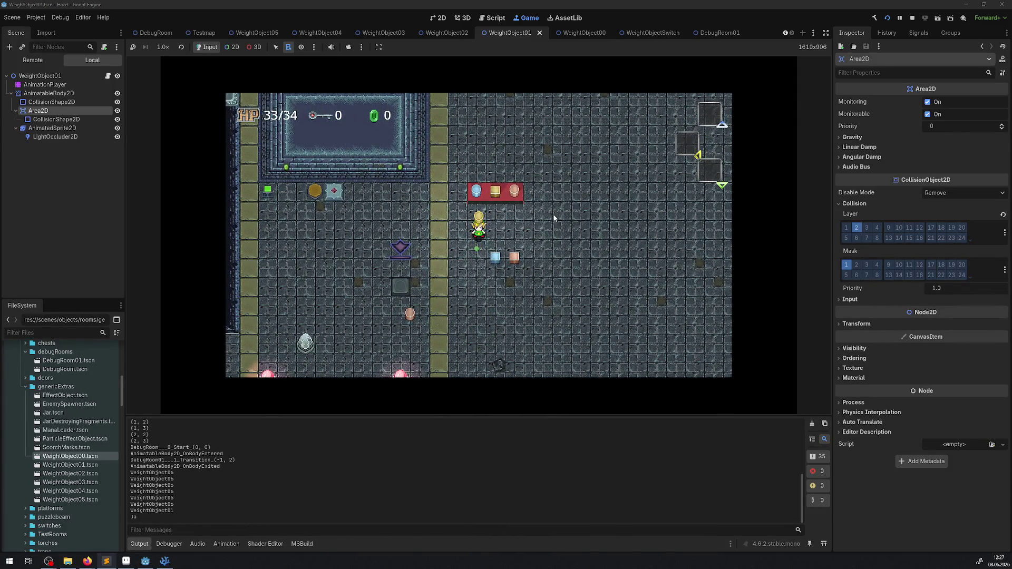
pyautogui.press('Down')
pyautogui.press('Down')
pyautogui.press('Left')
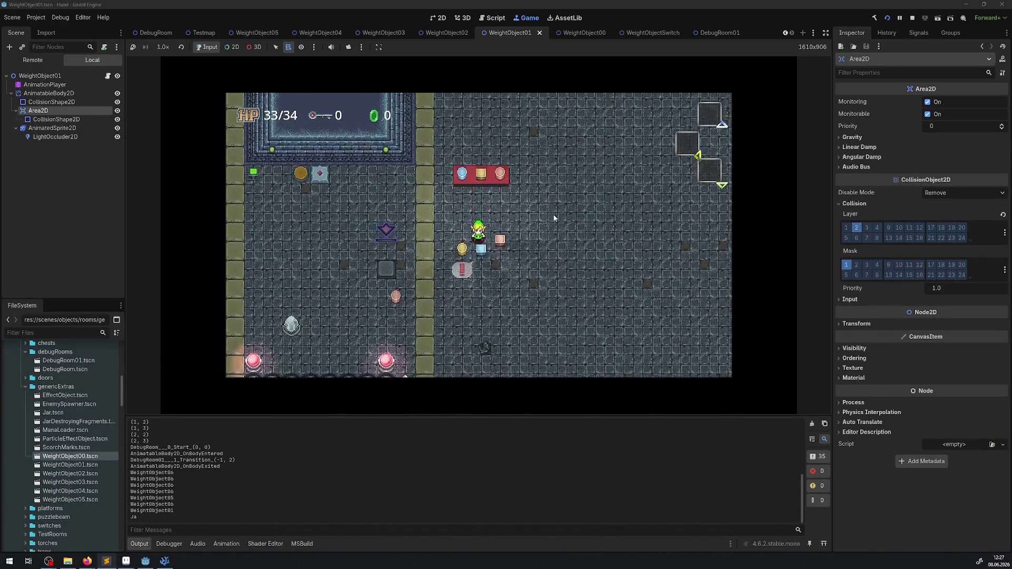
pyautogui.press('Right')
pyautogui.press('space')
# - Throw the peach block down to the floor and pick it up again
pyautogui.press('space')
pyautogui.press('Up')
pyautogui.press('Down')
pyautogui.press('space')
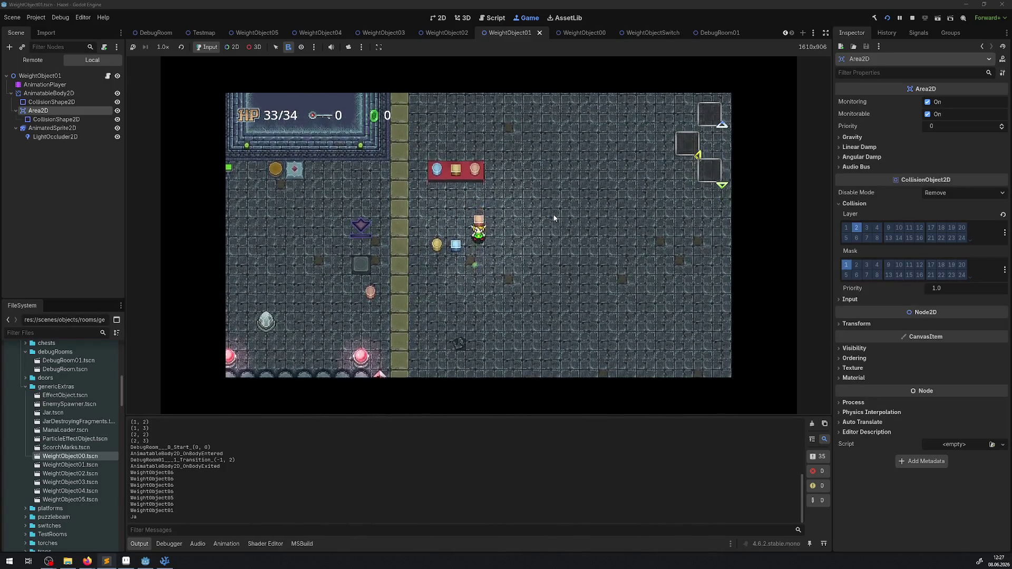
pyautogui.press('space')
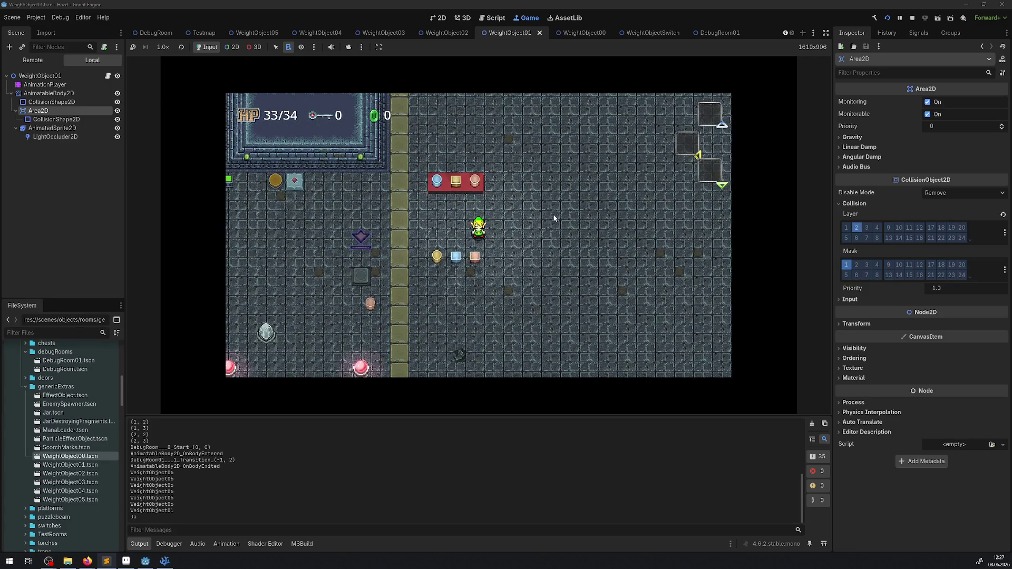
# - Walk left past the row of objects, lift the yellow pot and set it down to the left
pyautogui.press('Left')
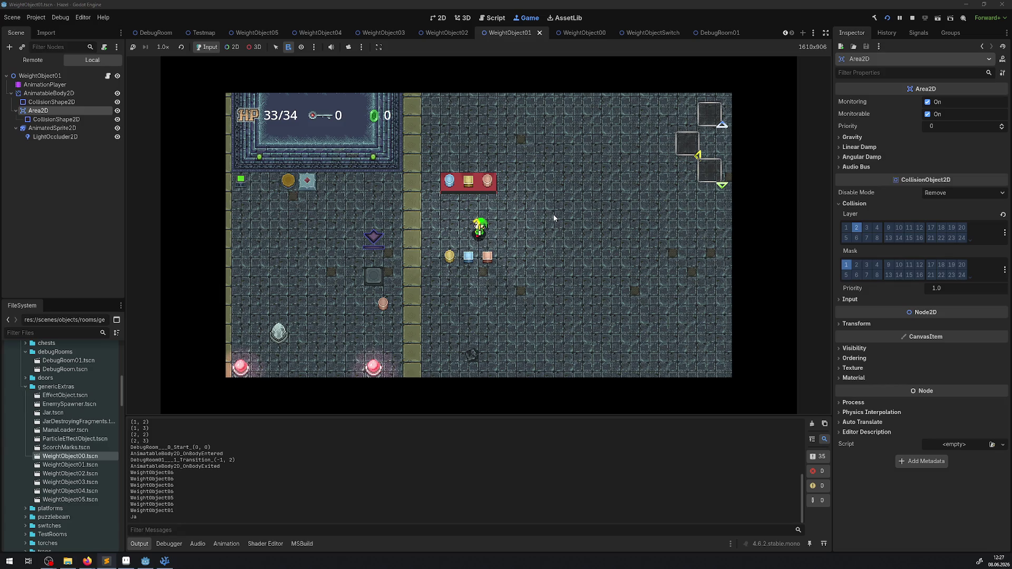
pyautogui.press('Down')
pyautogui.press('Right')
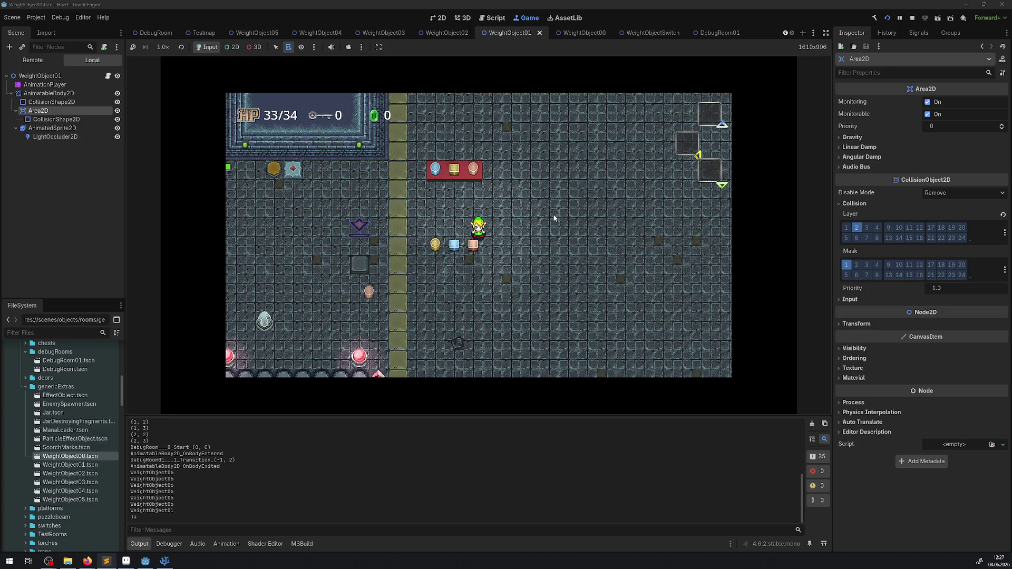
pyautogui.press('Left')
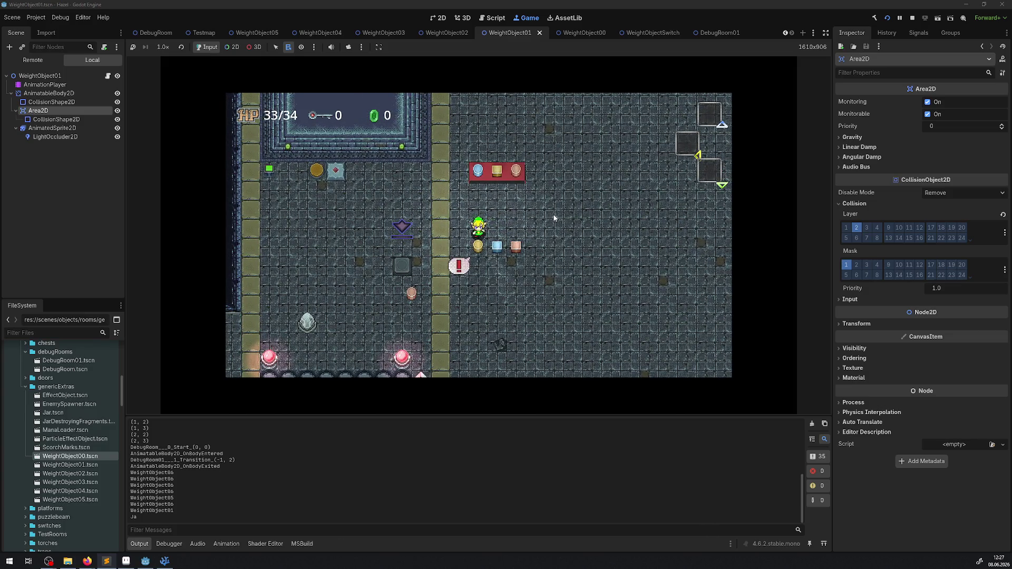
pyautogui.press('space')
pyautogui.press('Left')
pyautogui.press('space')
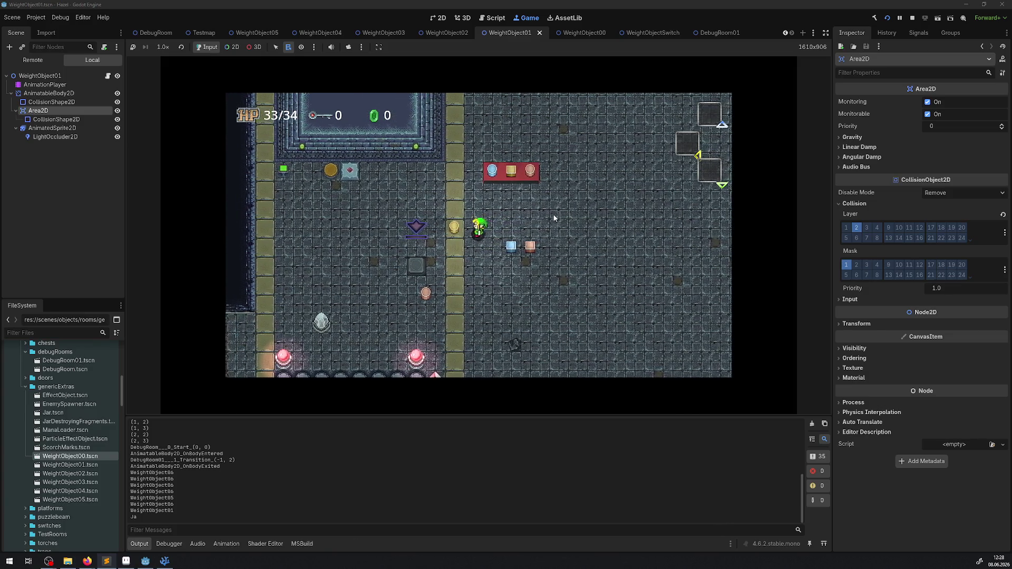
# - Walk over to the blue pot, lift it and set it down to the left
pyautogui.press('Up')
pyautogui.press('Right')
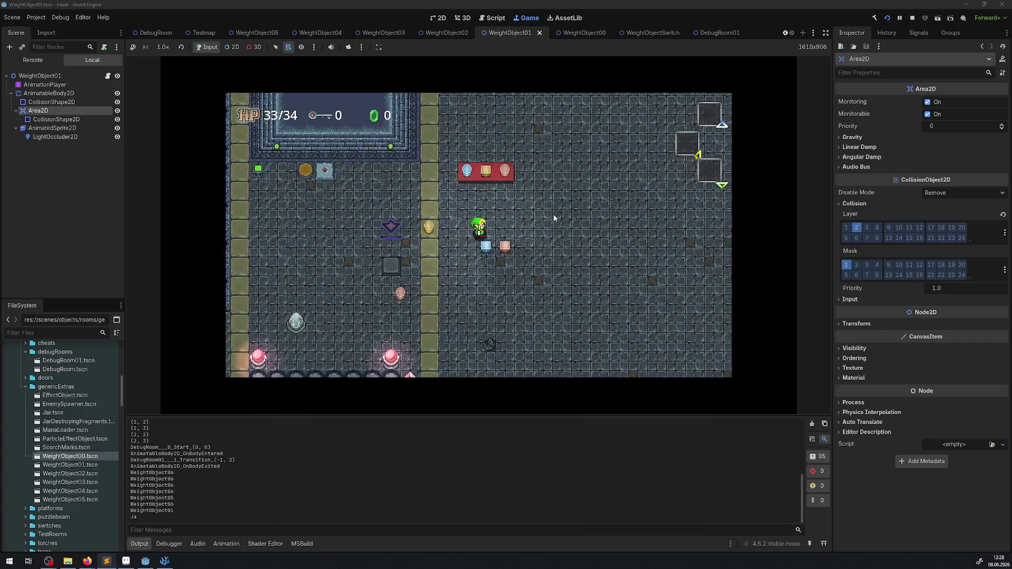
pyautogui.press('Right')
pyautogui.press('Down')
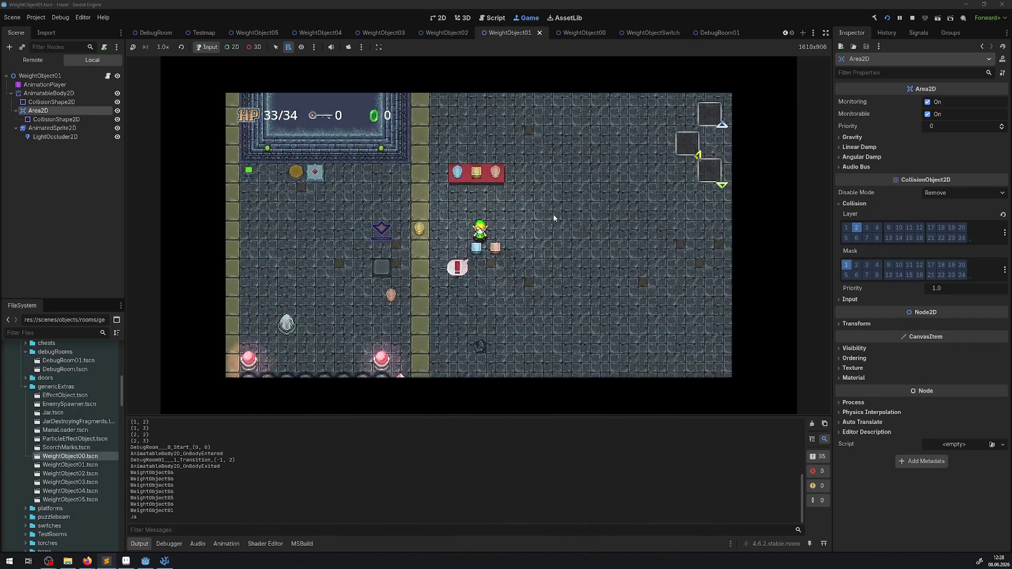
pyautogui.press('space')
pyautogui.press('Left')
pyautogui.press('space')
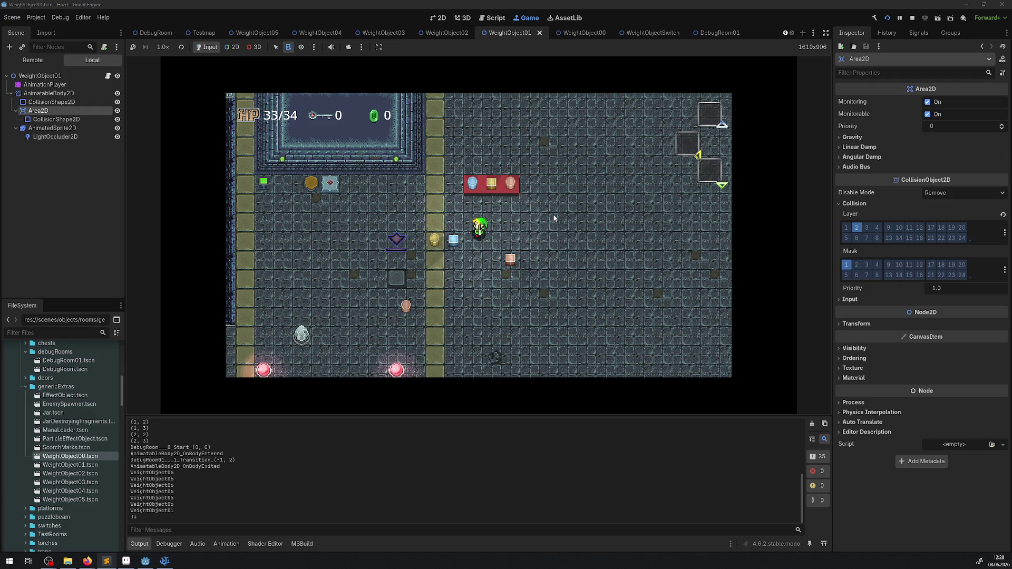
# - Place the pink object on the red plate, then lift blocks back off it
pyautogui.press('Up')
pyautogui.press('Left')
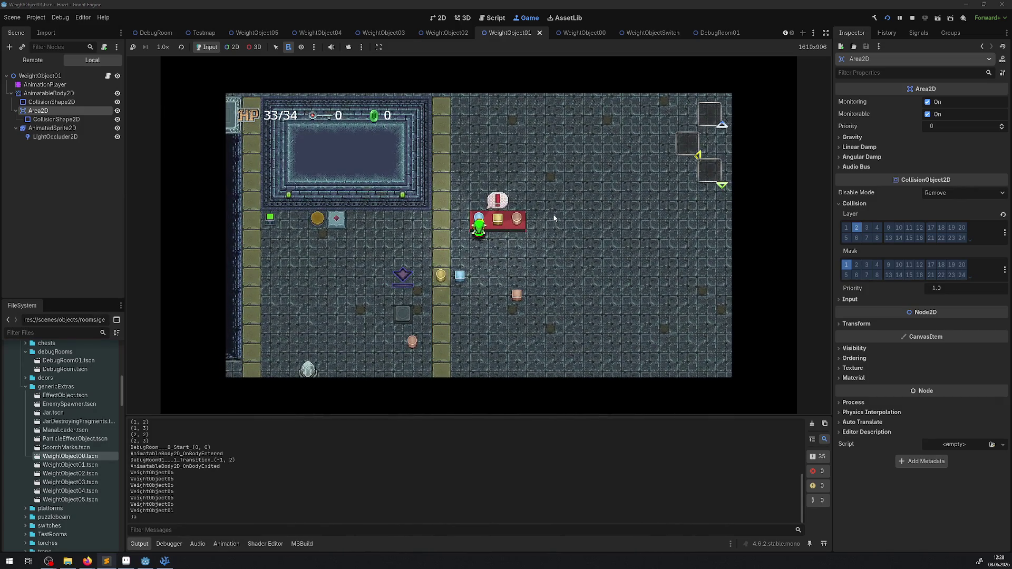
pyautogui.press('space')
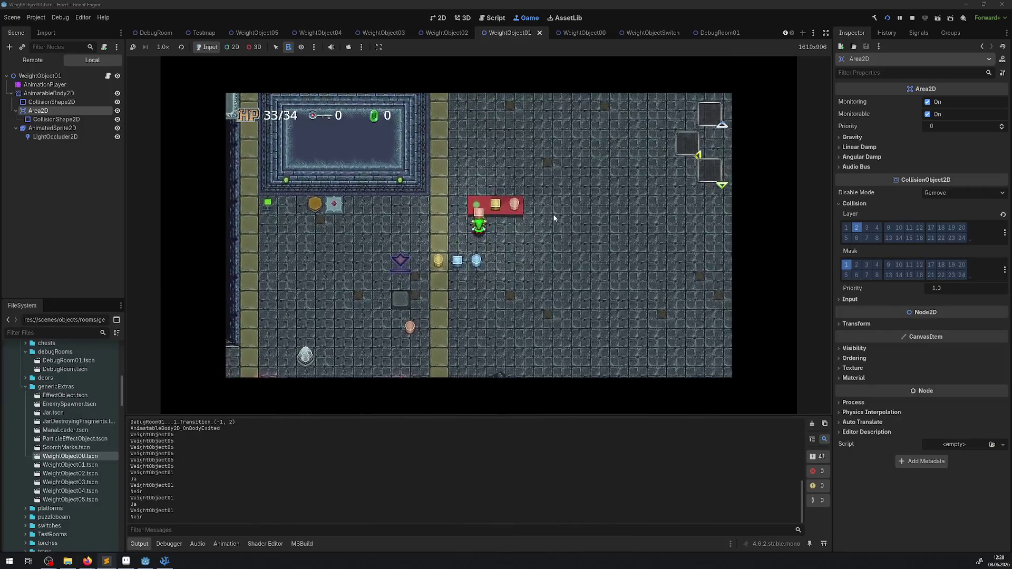
pyautogui.press('space')
pyautogui.press('space')
pyautogui.press('Down')
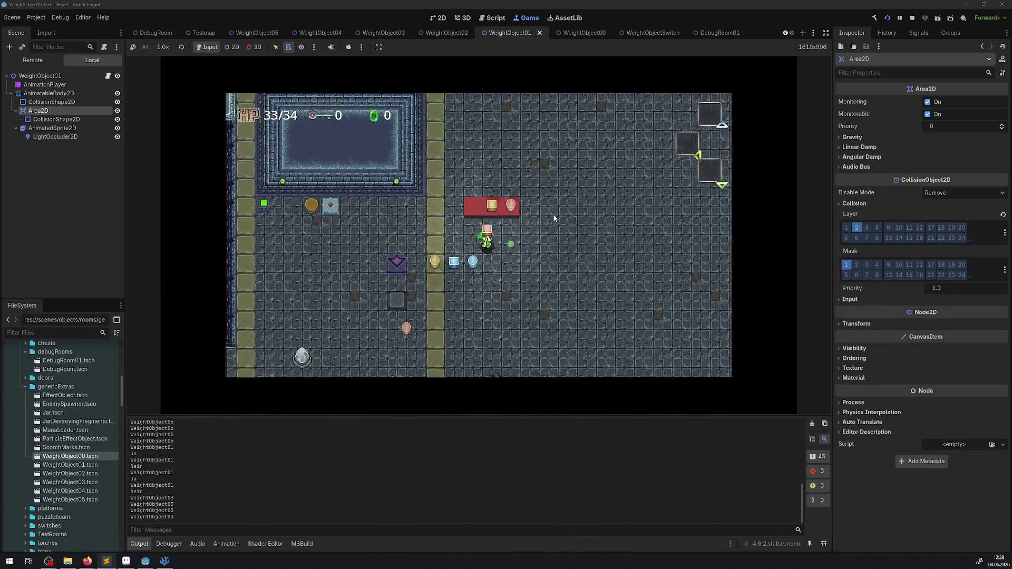
pyautogui.press('Right')
pyautogui.press('space')
pyautogui.press('Down')
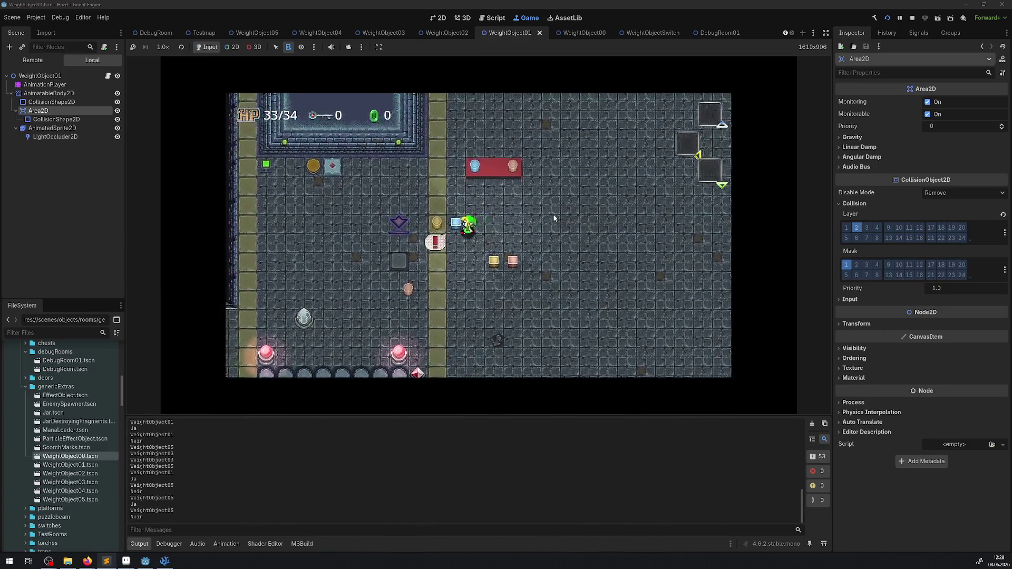
# - Drop the pink block below the plate, put the gold pot in the empty slot, and stop the game
pyautogui.press('Up')
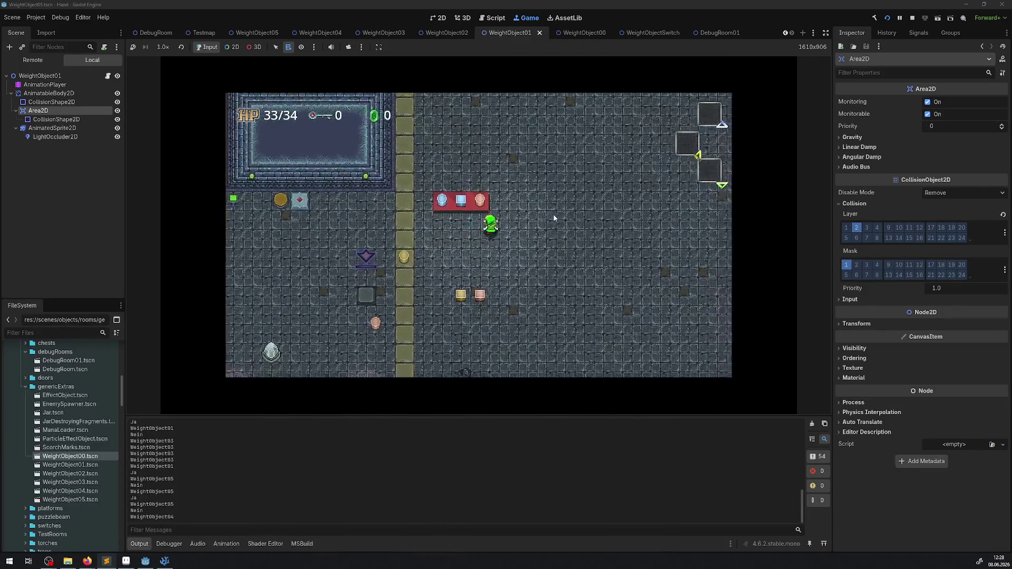
pyautogui.press('space')
pyautogui.press('Left')
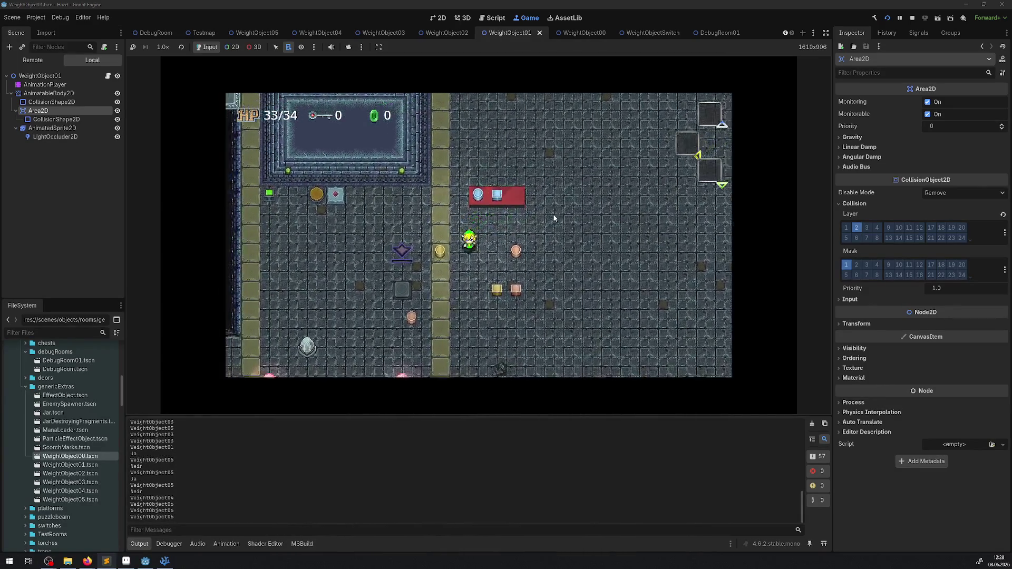
pyautogui.press('space')
pyautogui.press('Right')
pyautogui.press('Up')
pyautogui.press('space')
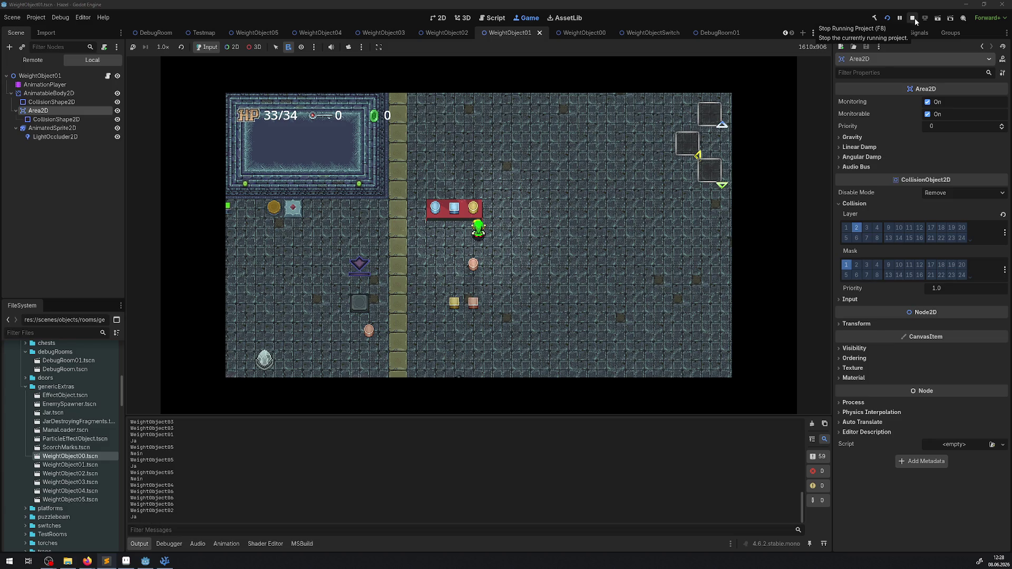
pyautogui.click(913, 18)
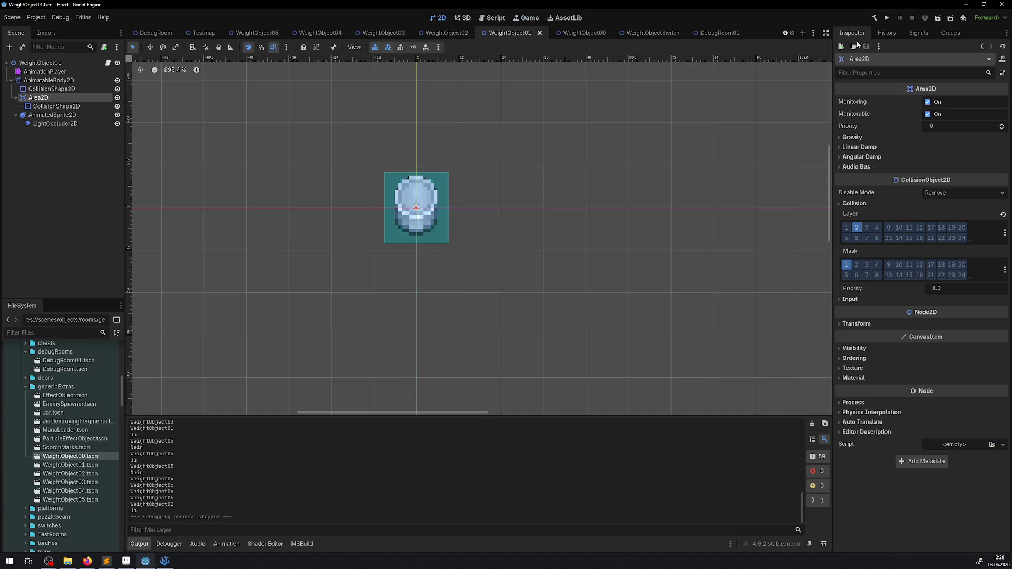
# - Switch to the DebugRoom01 scene tab, then bring up WeightObjectSwitch.cs in VS Code
pyautogui.click(710, 33)
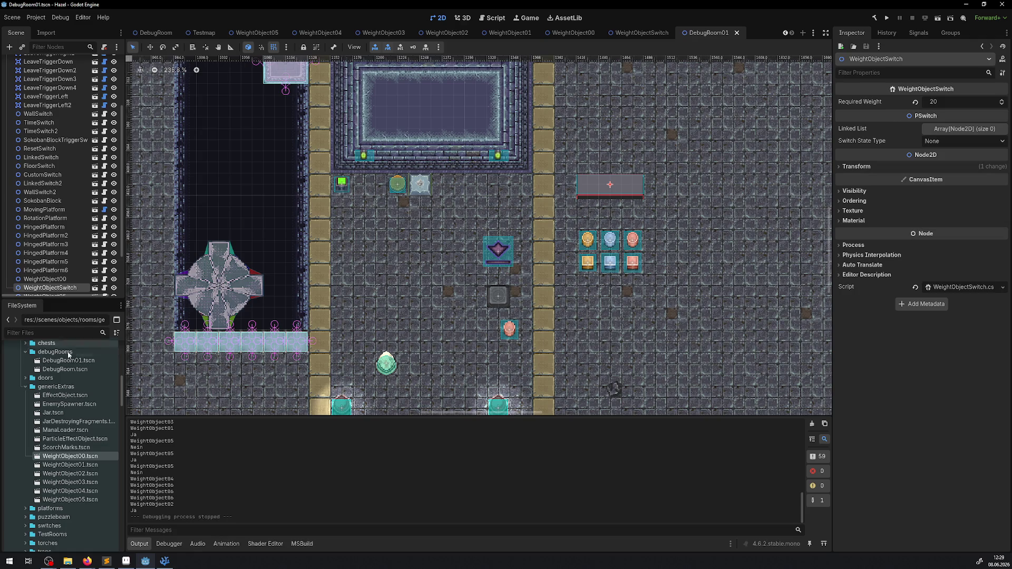
pyautogui.scroll(10, 64, 441)
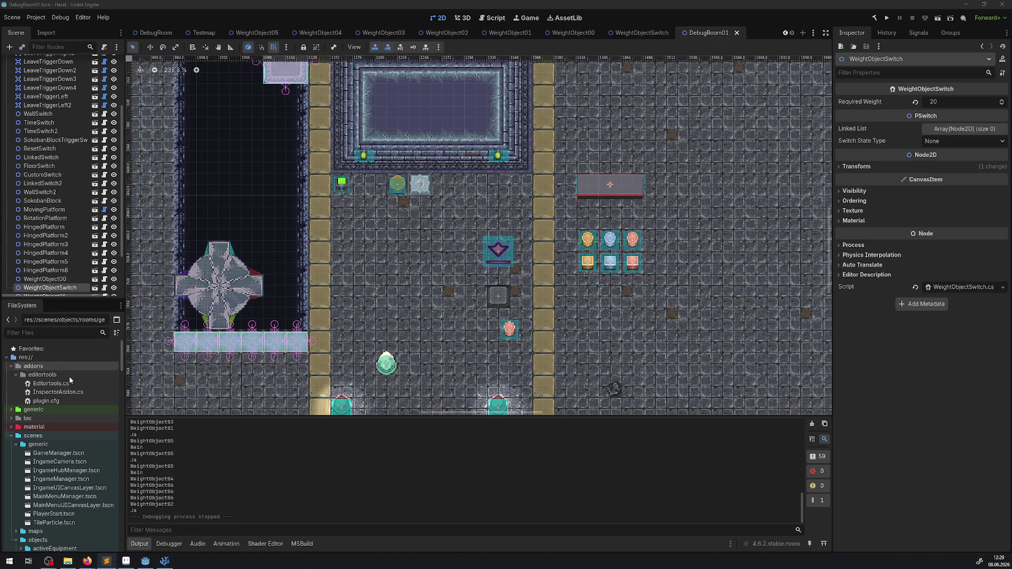
pyautogui.moveTo(55, 472)
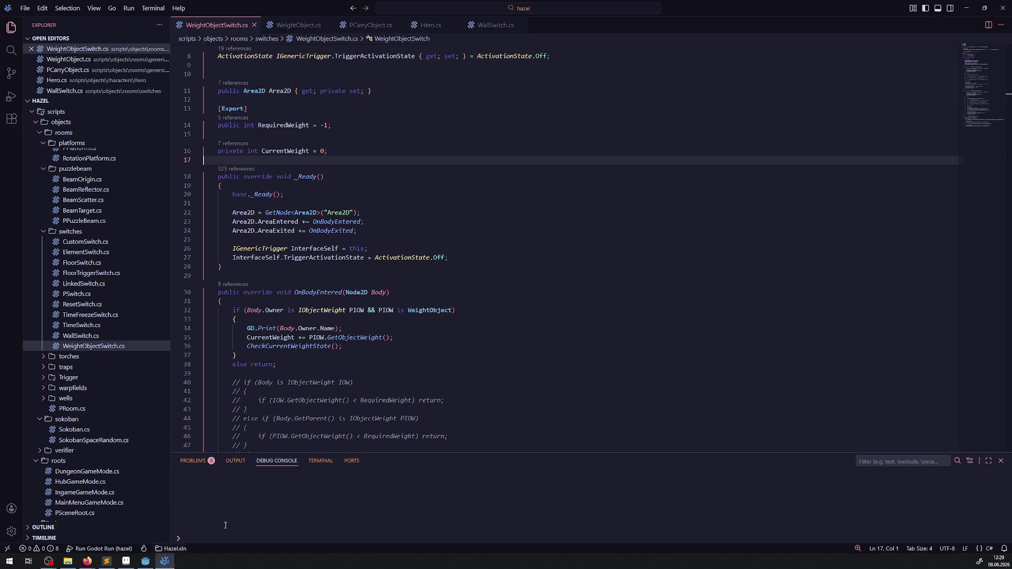
pyautogui.click(165, 561)
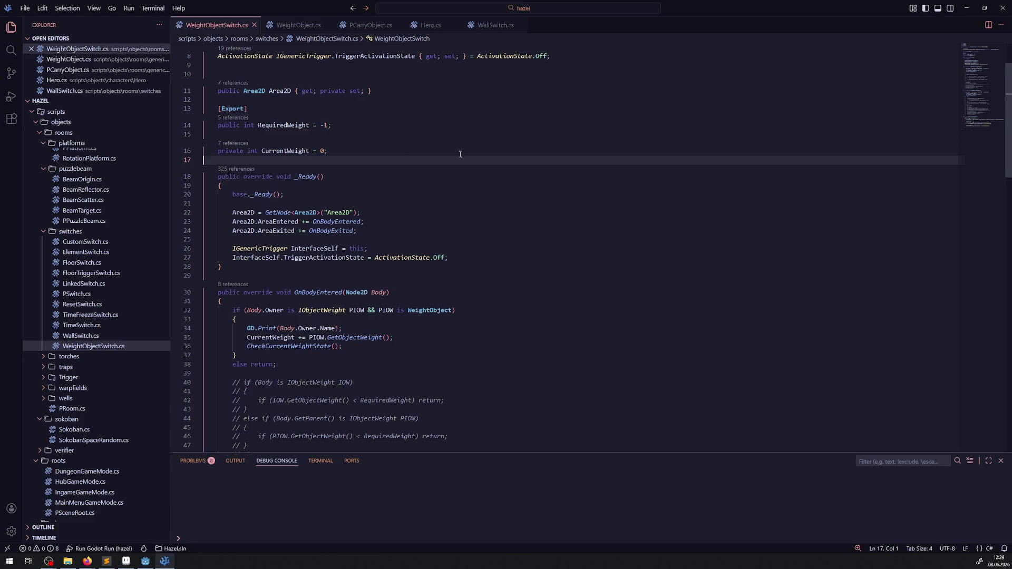
# - Search all files for ActivationState and open the SwitchManager.cs match at line 34
pyautogui.scroll(2, 460, 154)
pyautogui.doubleClick(386, 96)
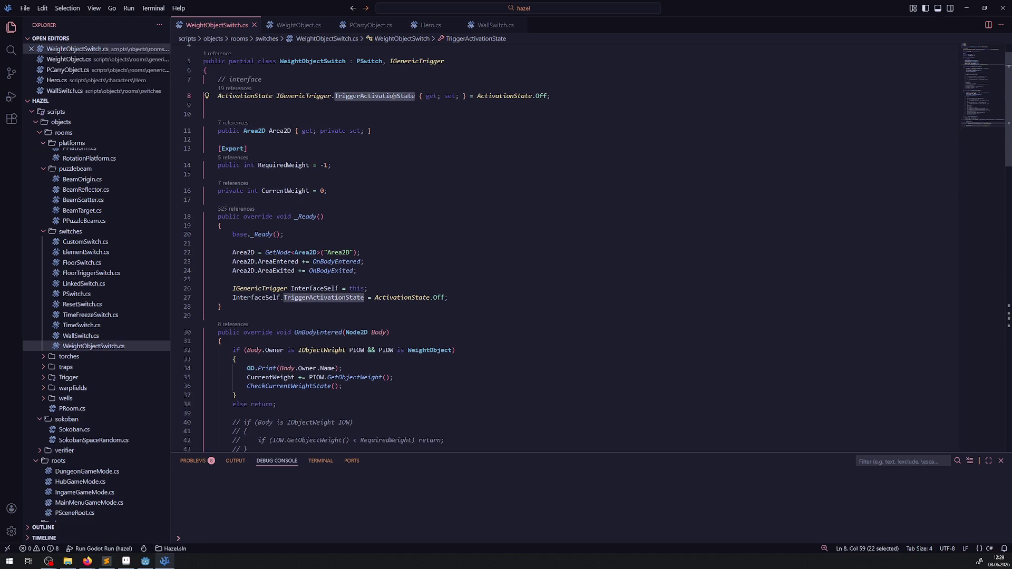
pyautogui.doubleClick(252, 99)
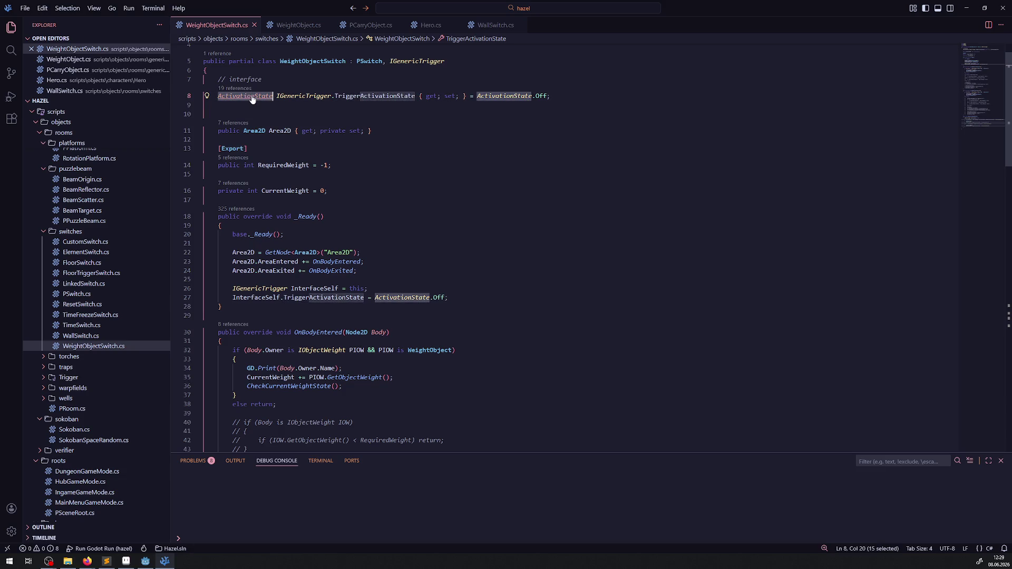
pyautogui.hotkey('ctrl', 'shift', 'f')
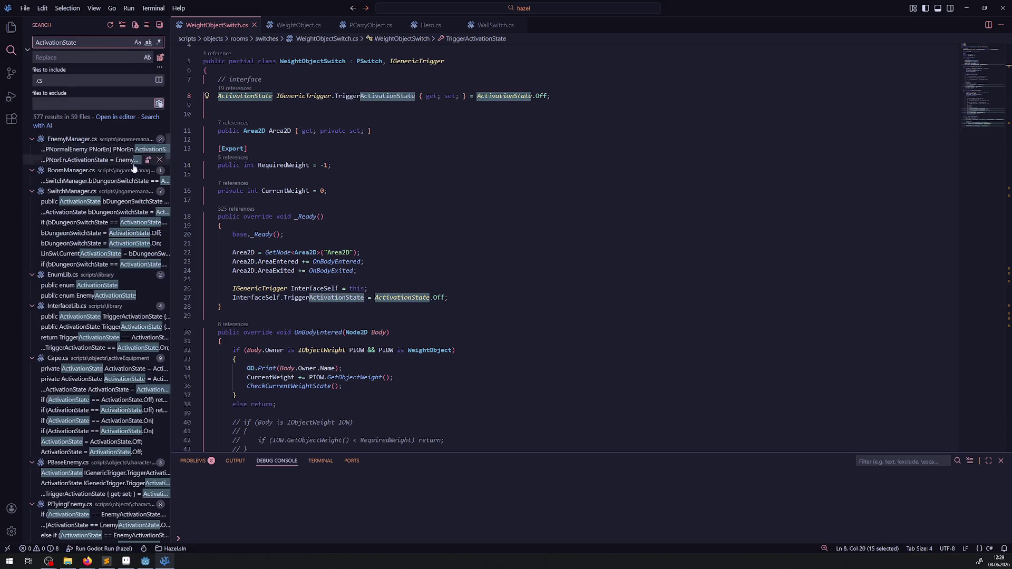
pyautogui.moveTo(170, 198); pyautogui.dragTo(340, 200)
pyautogui.click(117, 226)
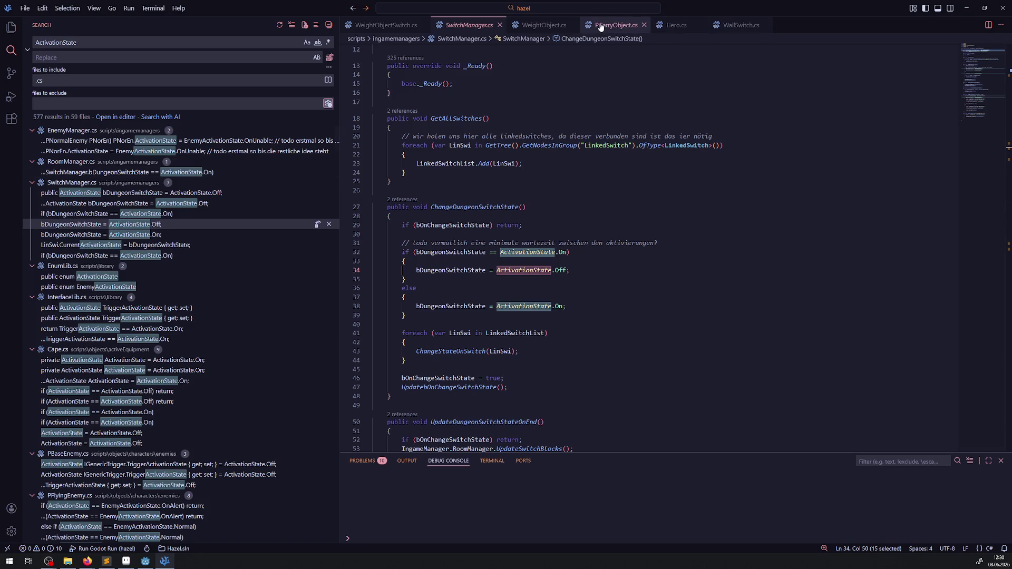
# - Look through WeightObject.cs and PCarryObject.cs, then return to WeightObjectSwitch.cs
pyautogui.click(544, 28)
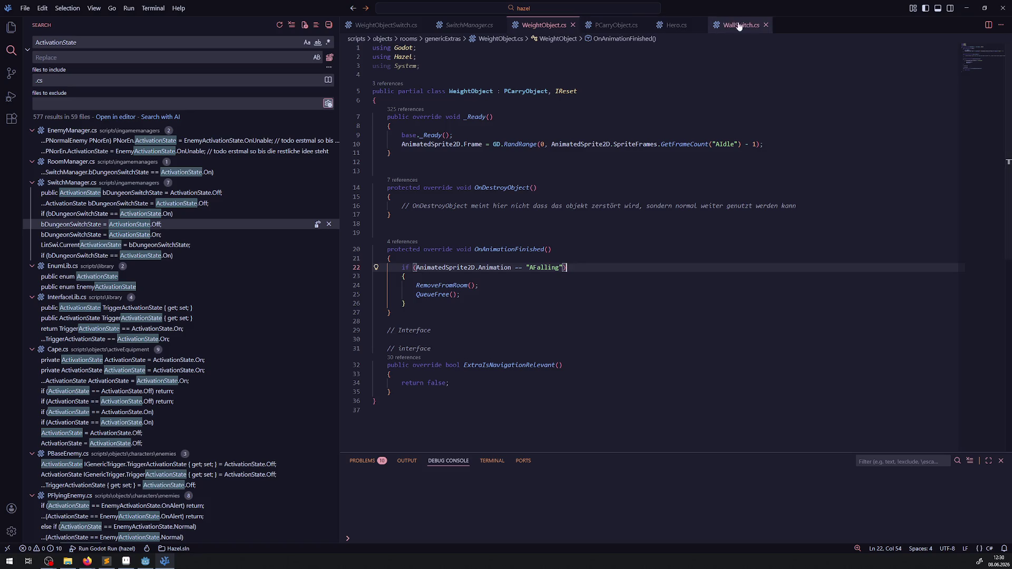
pyautogui.click(614, 25)
pyautogui.scroll(15, 457, 216)
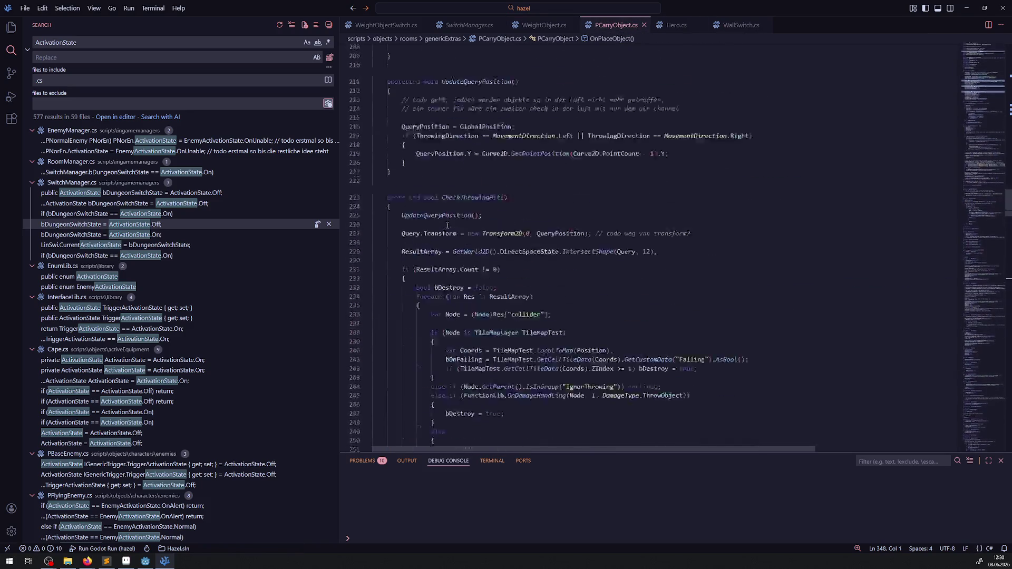
pyautogui.scroll(20, 457, 216)
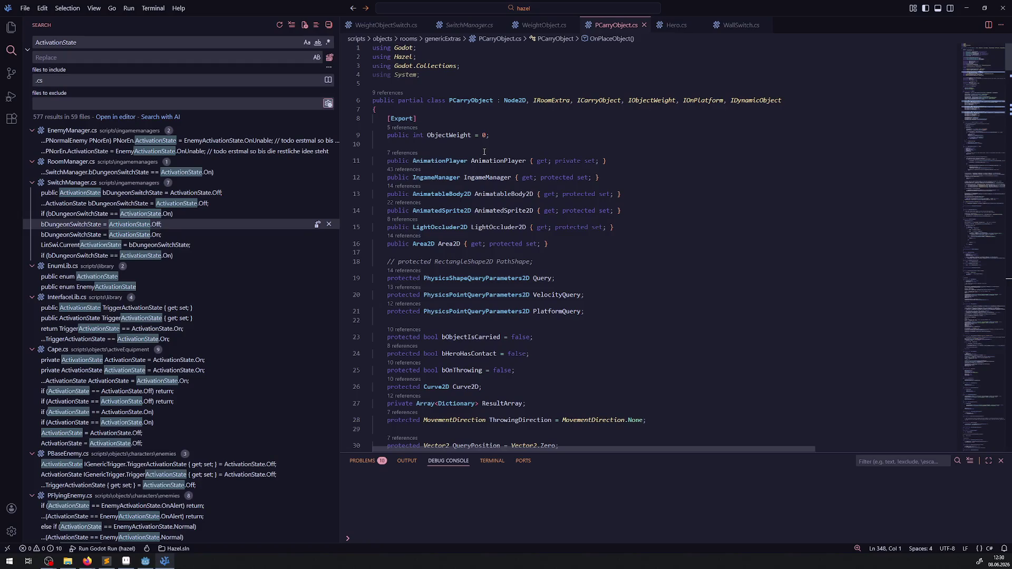
pyautogui.click(388, 25)
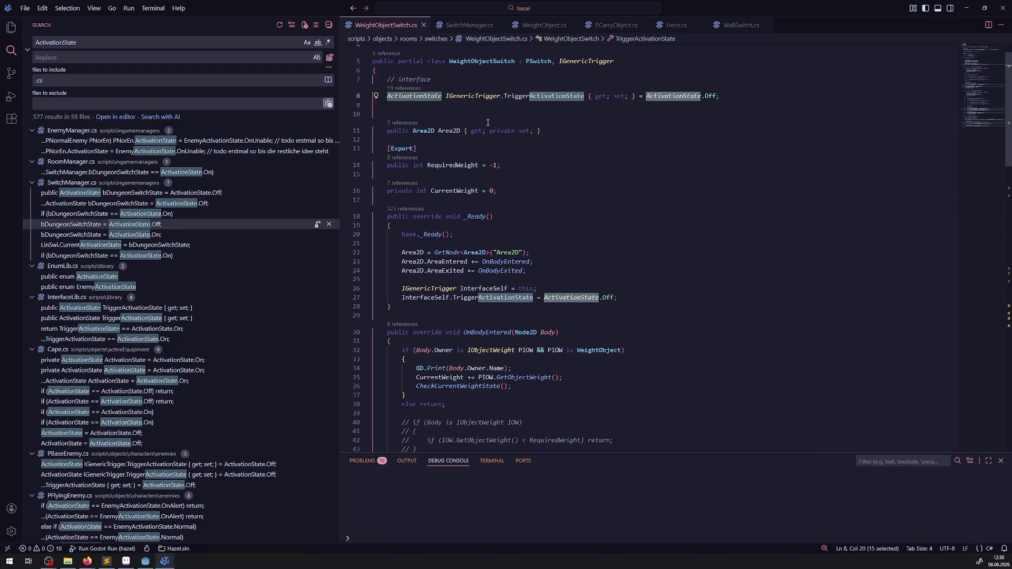
# - Replace the search term with IGenericTrigger from the class declaration
pyautogui.click(614, 62)
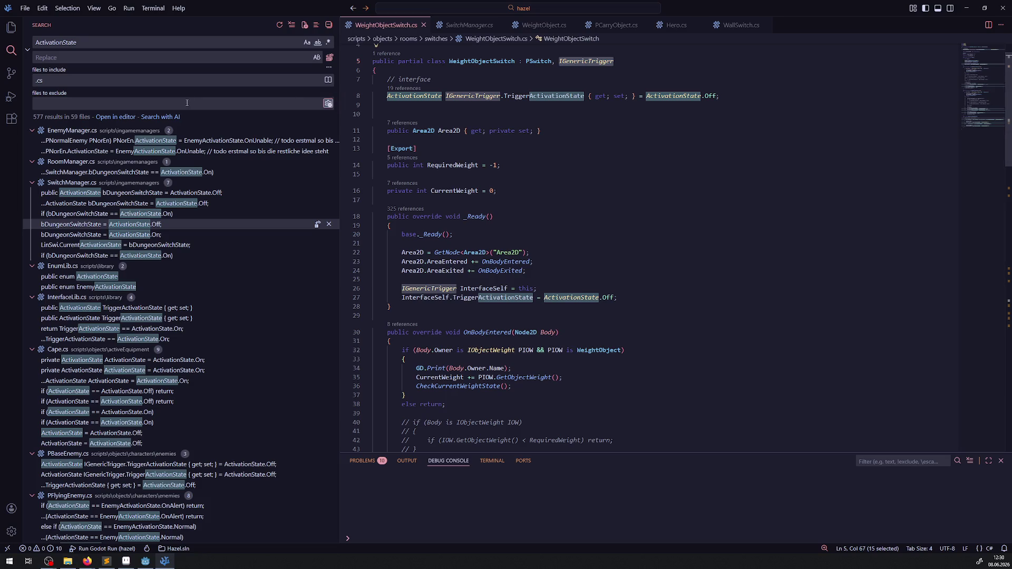
pyautogui.click(75, 46)
pyautogui.hotkey('ctrl', 'a')
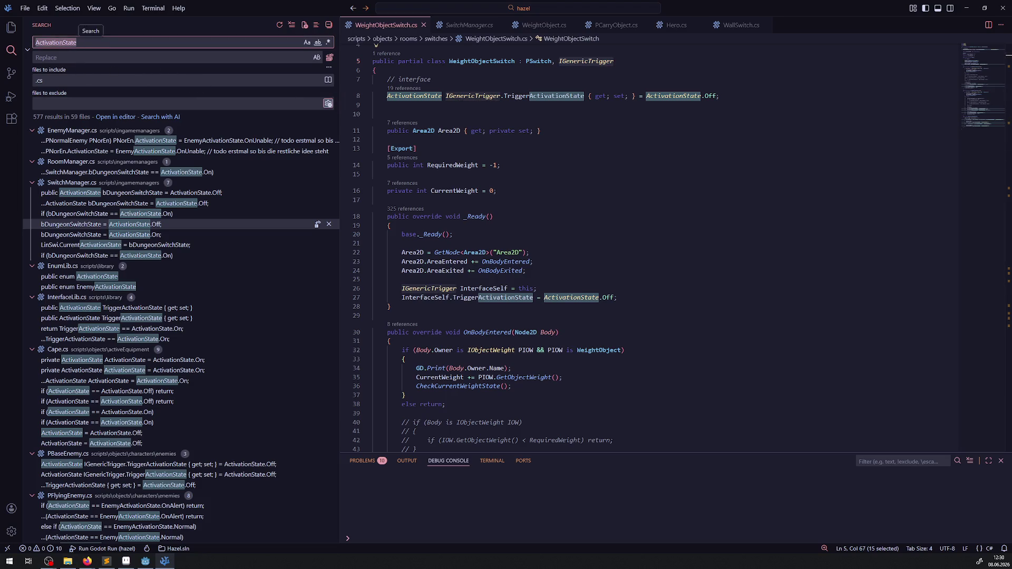
pyautogui.write('IGenericTrigger')
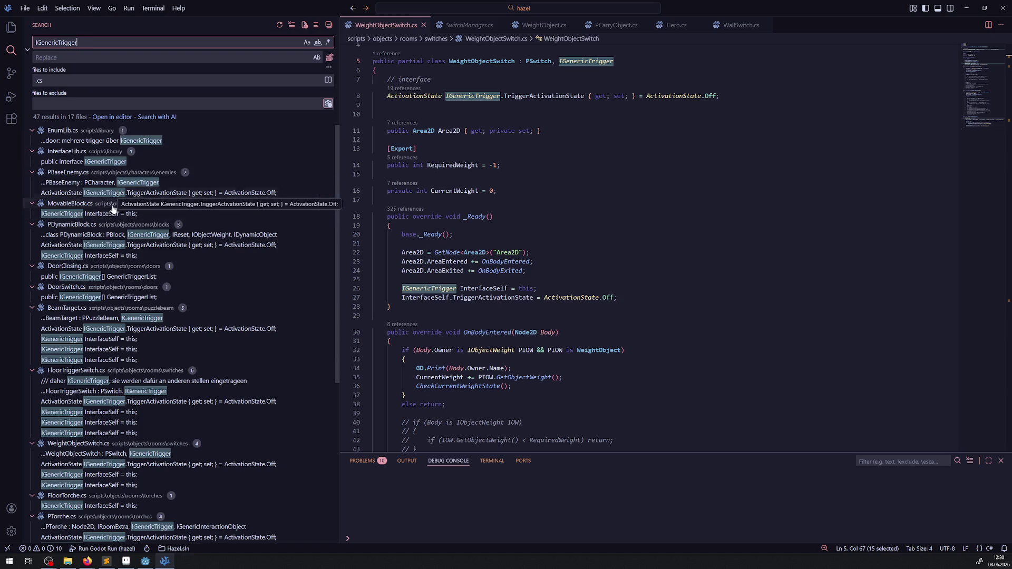
# - Review the PDynamicBlock.cs matches at lines 10 and 126, then the DoorClosing.cs match
pyautogui.click(112, 236)
pyautogui.click(111, 245)
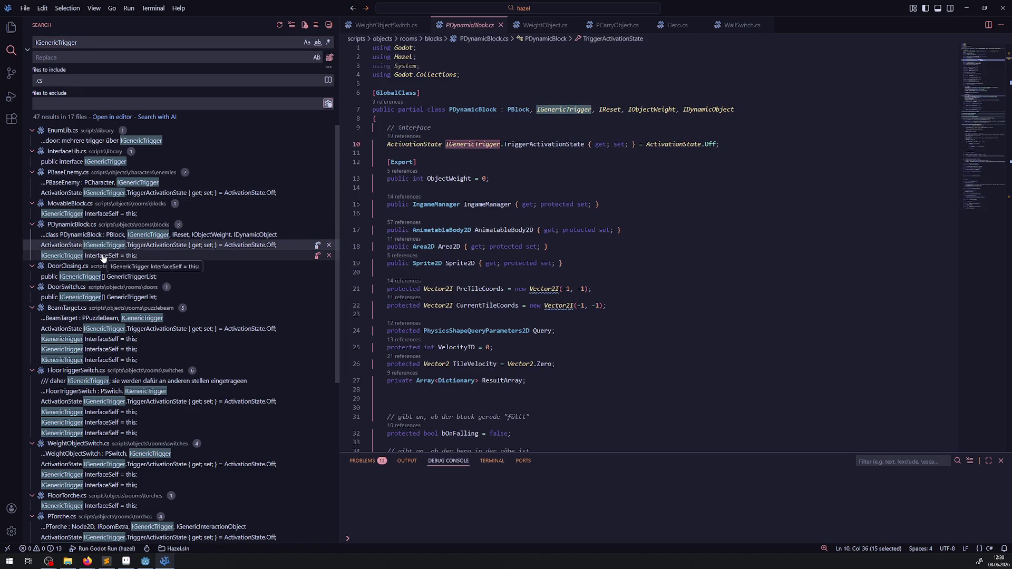
pyautogui.click(103, 256)
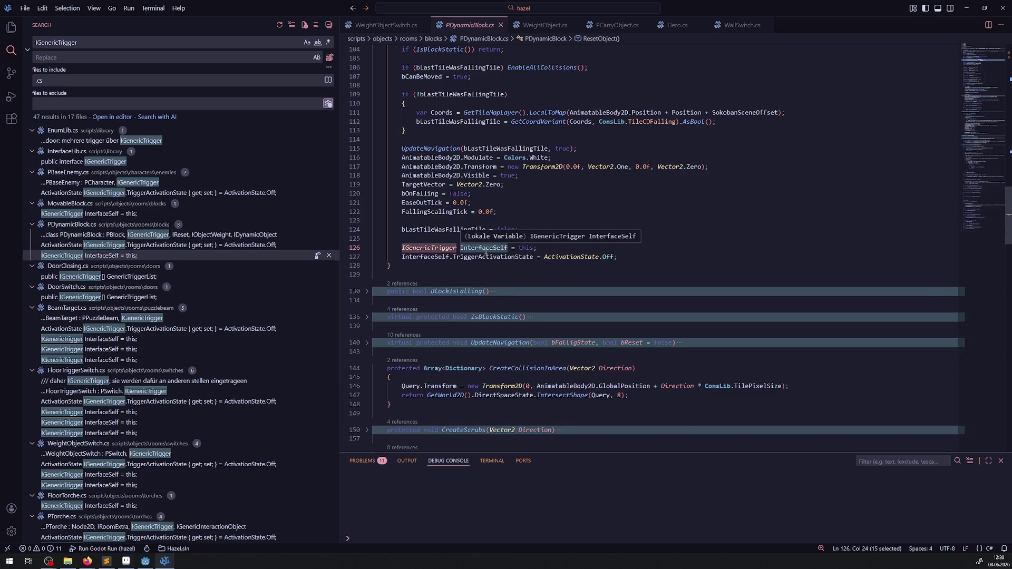
pyautogui.click(85, 276)
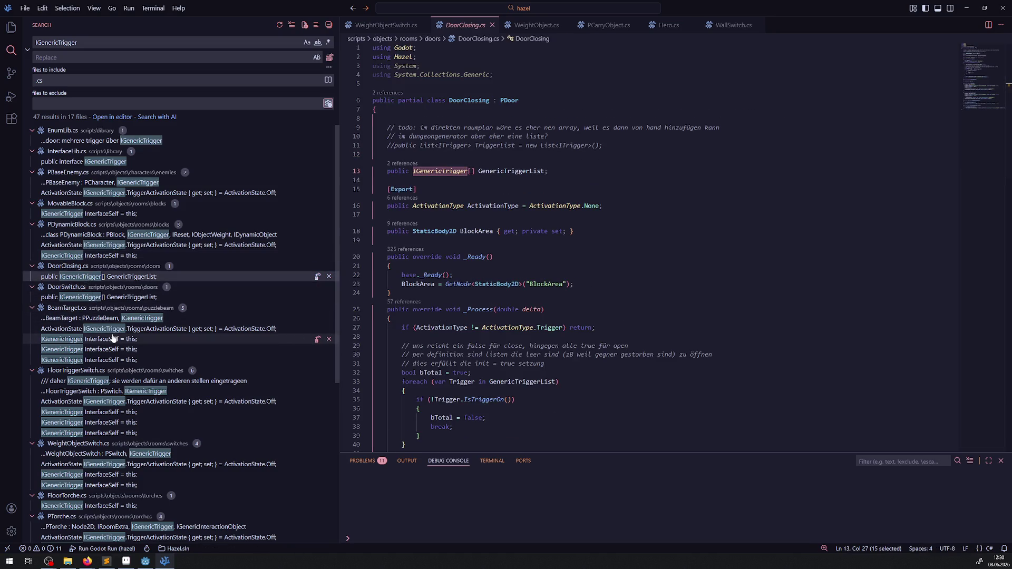
# - Review the BeamTarget.cs class declaration and its InterfaceSelf matches, including line 85
pyautogui.click(104, 318)
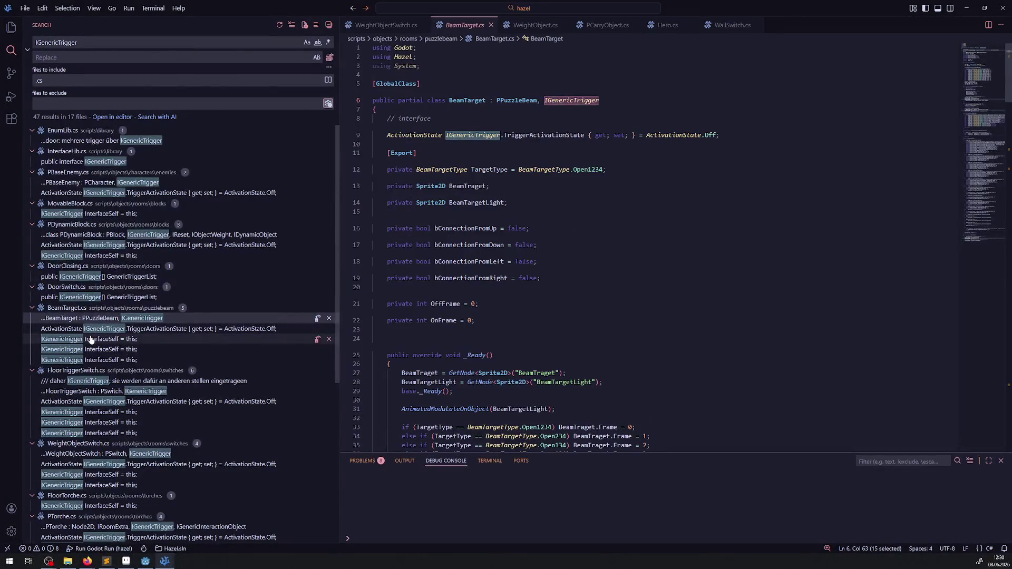
pyautogui.click(90, 339)
pyautogui.click(90, 349)
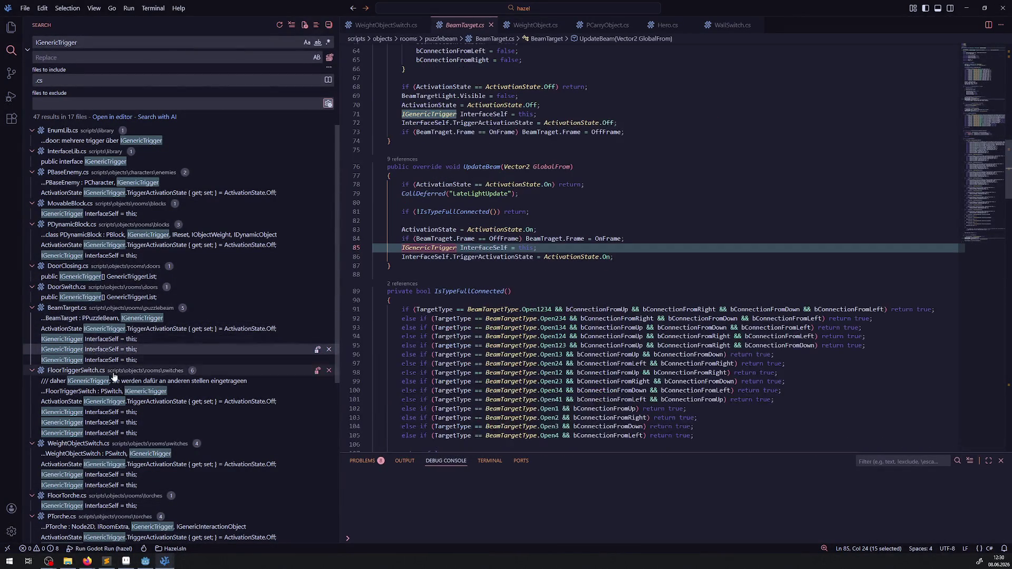
pyautogui.scroll(-1, 167, 352)
pyautogui.scroll(-1, 166, 352)
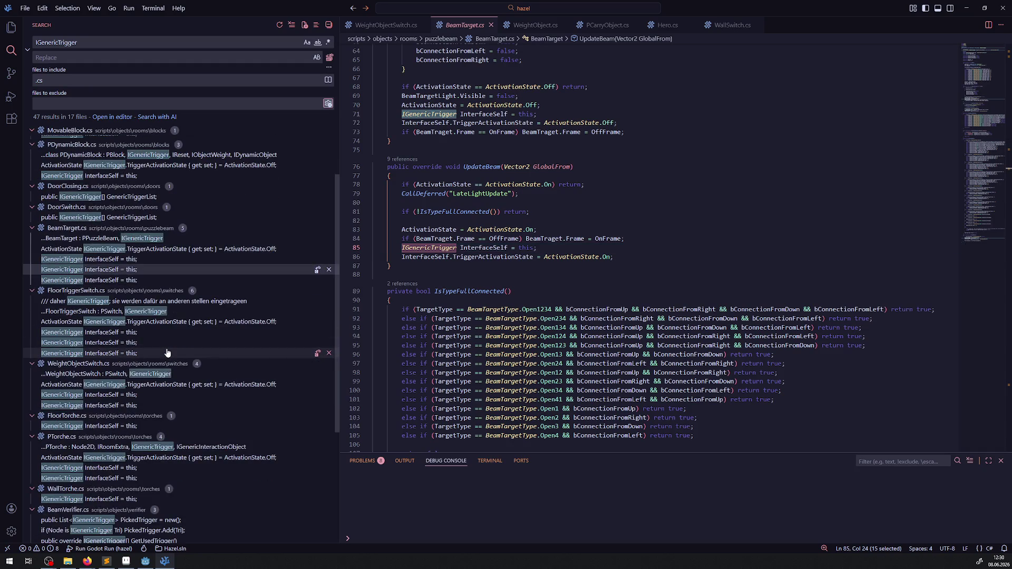
pyautogui.scroll(-1, 527, 253)
pyautogui.moveTo(519, 251)
pyautogui.mouseDown()
pyautogui.moveTo(714, 397)
pyautogui.moveTo(703, 378)
pyautogui.mouseUp()
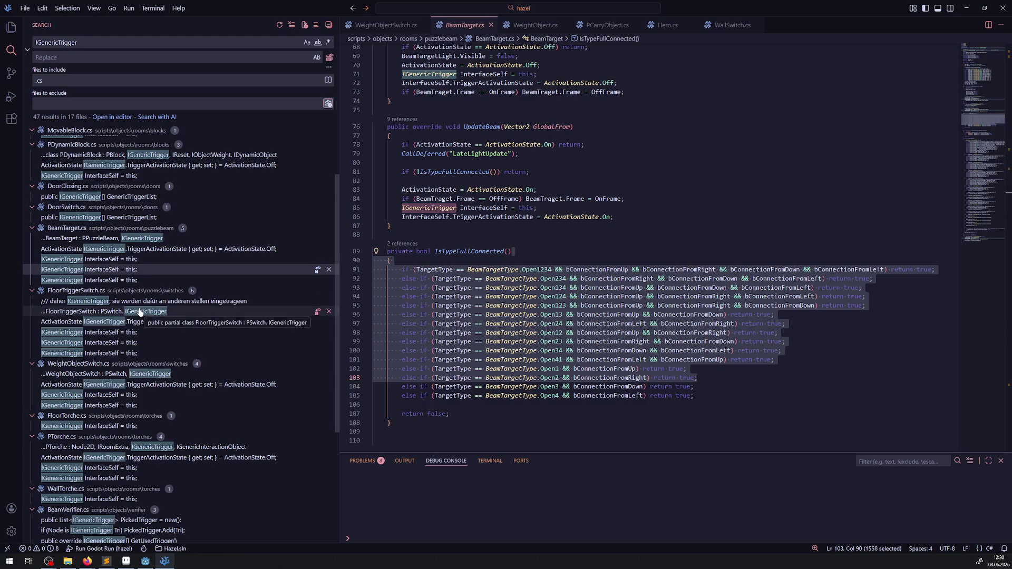
# - Review the FloorTriggerSwitch.cs class declaration and InterfaceSelf line
pyautogui.click(140, 312)
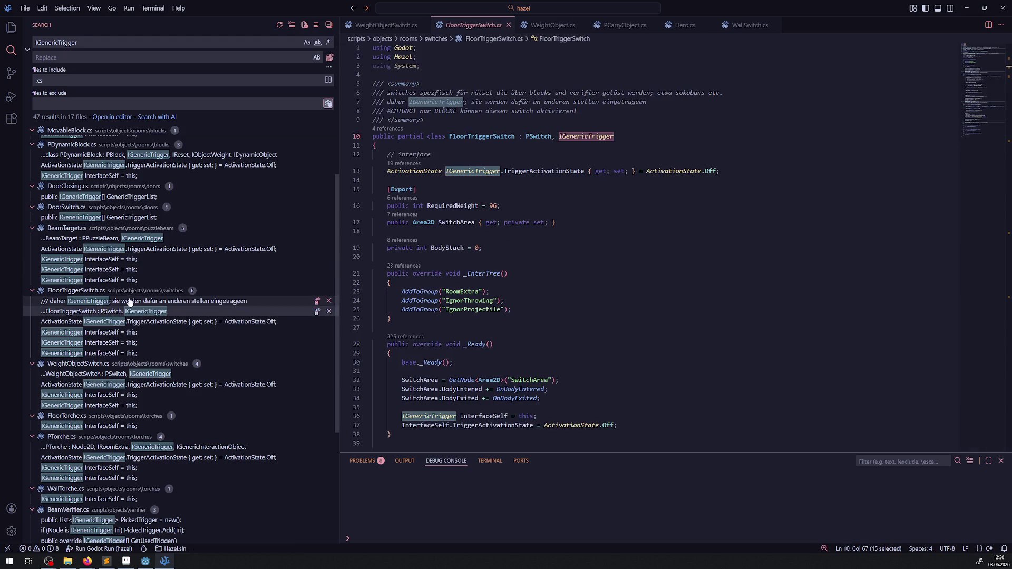
pyautogui.click(127, 333)
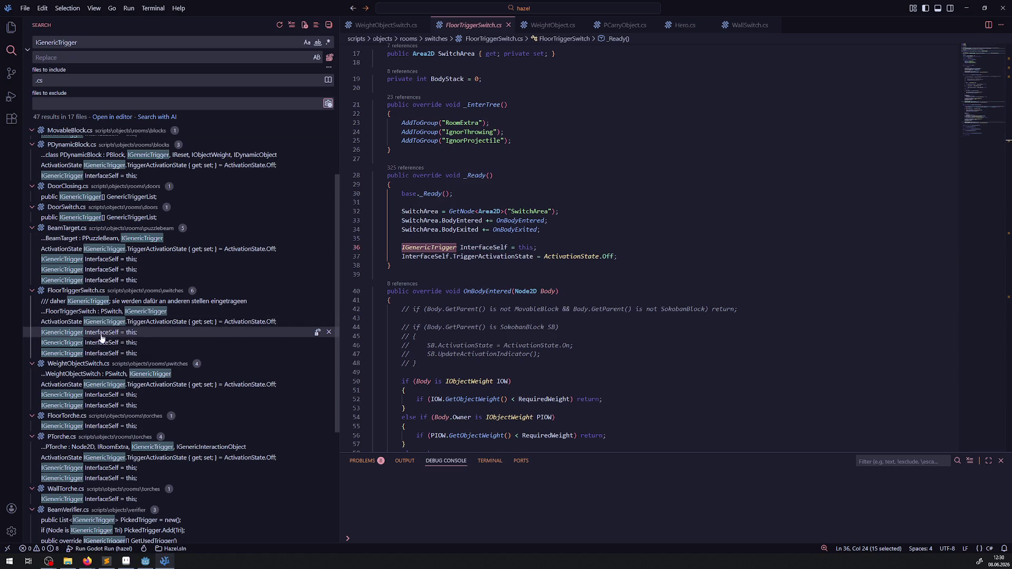
pyautogui.scroll(-1, 126, 306)
pyautogui.scroll(-1, 129, 316)
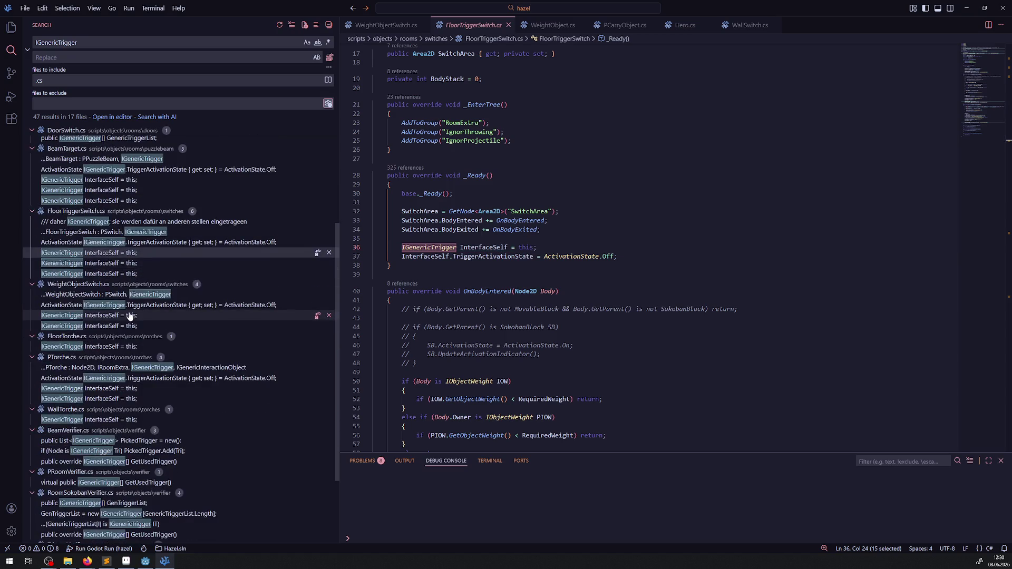
pyautogui.scroll(-1, 131, 321)
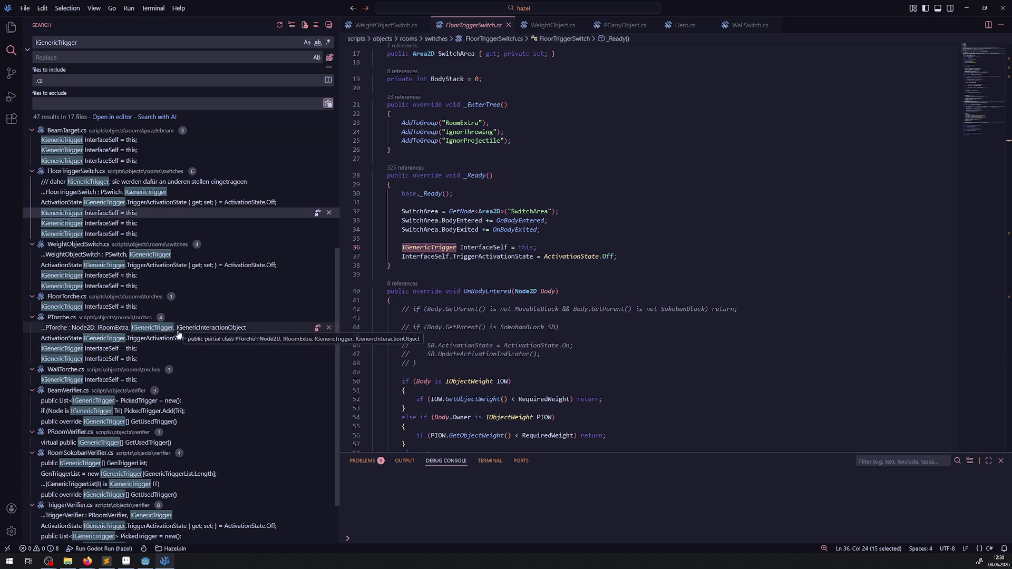
pyautogui.scroll(-1, 116, 395)
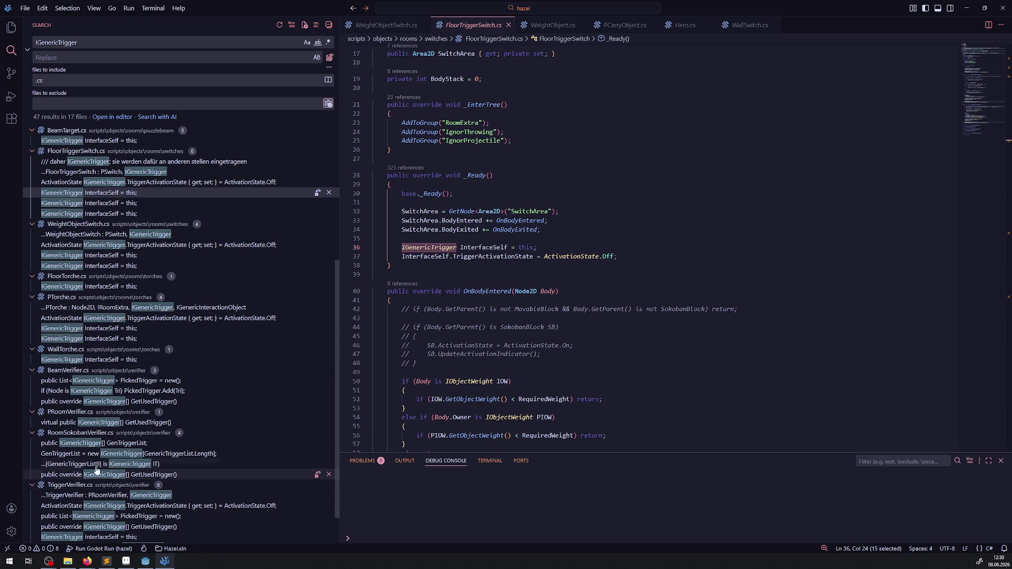
# - Open the GetUsedTrigger match in PRoomVerifier.cs, then the TriggerVerifier.cs class declaration
pyautogui.click(87, 424)
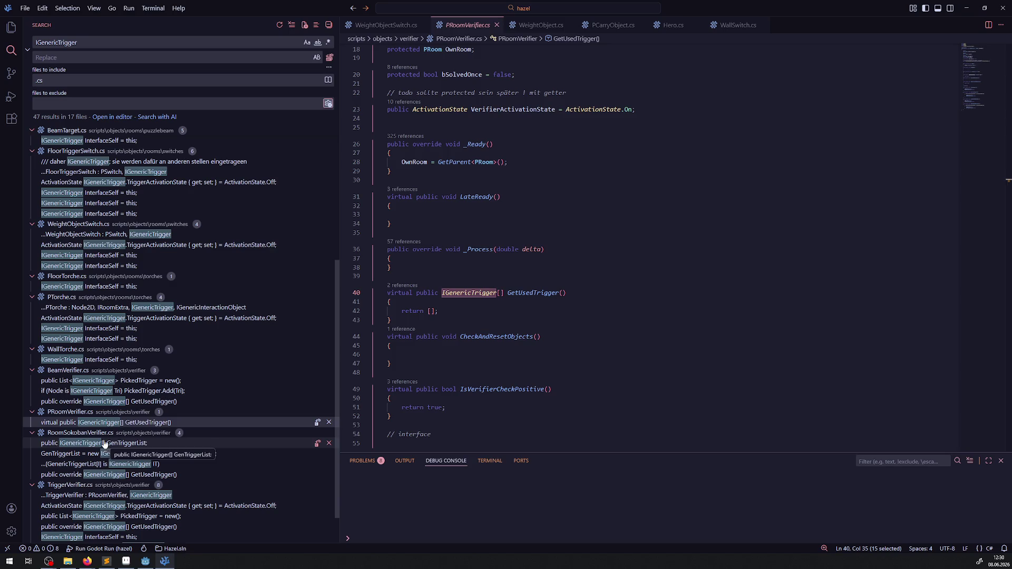
pyautogui.scroll(-2, 104, 444)
pyautogui.click(83, 457)
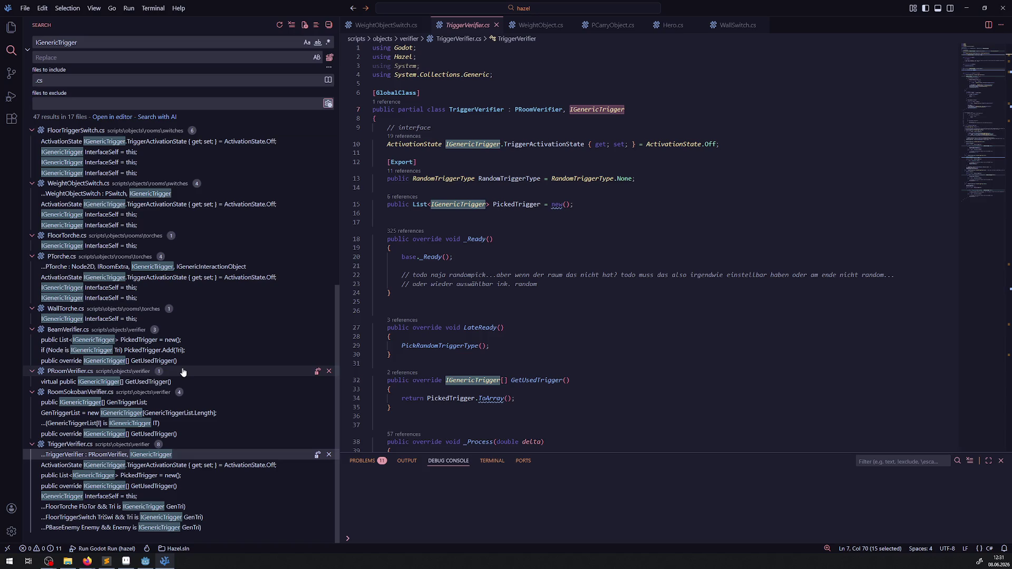
pyautogui.scroll(5, 79, 352)
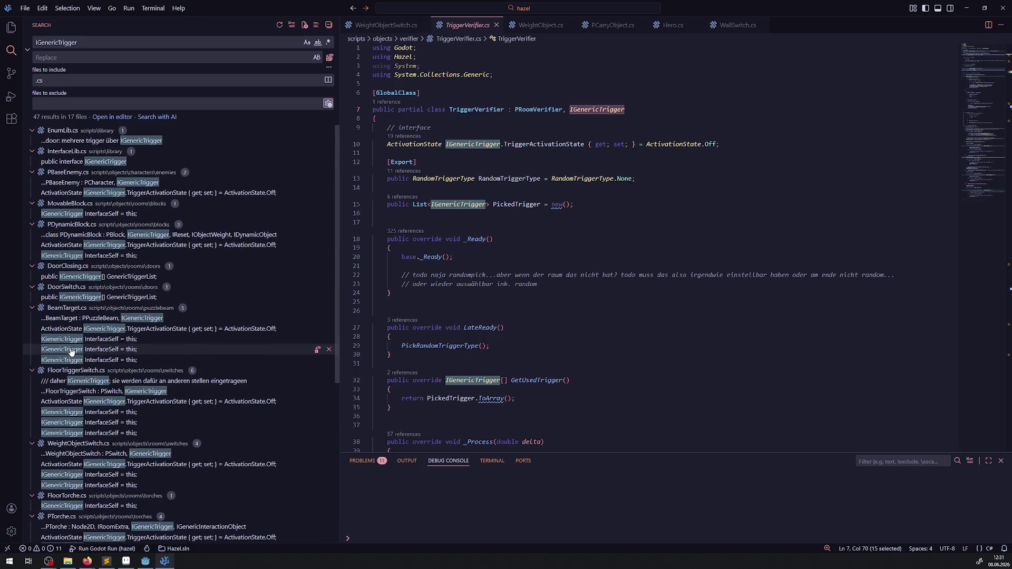
# - Collapse the PDynamicBlock.cs search results and read through TriggerVerifier.cs
pyautogui.click(29, 224)
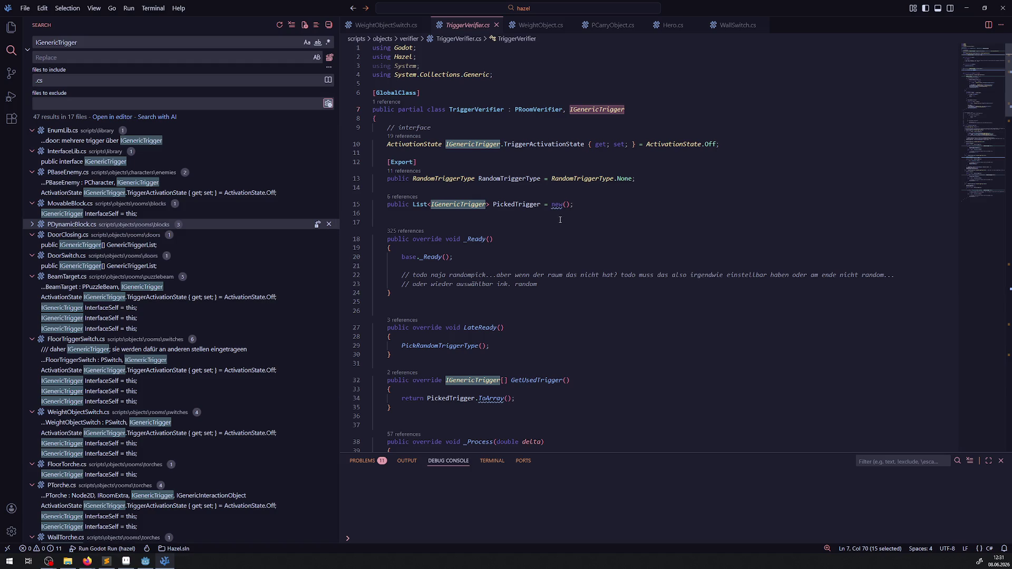
pyautogui.scroll(-1, 544, 262)
pyautogui.scroll(-5, 105, 421)
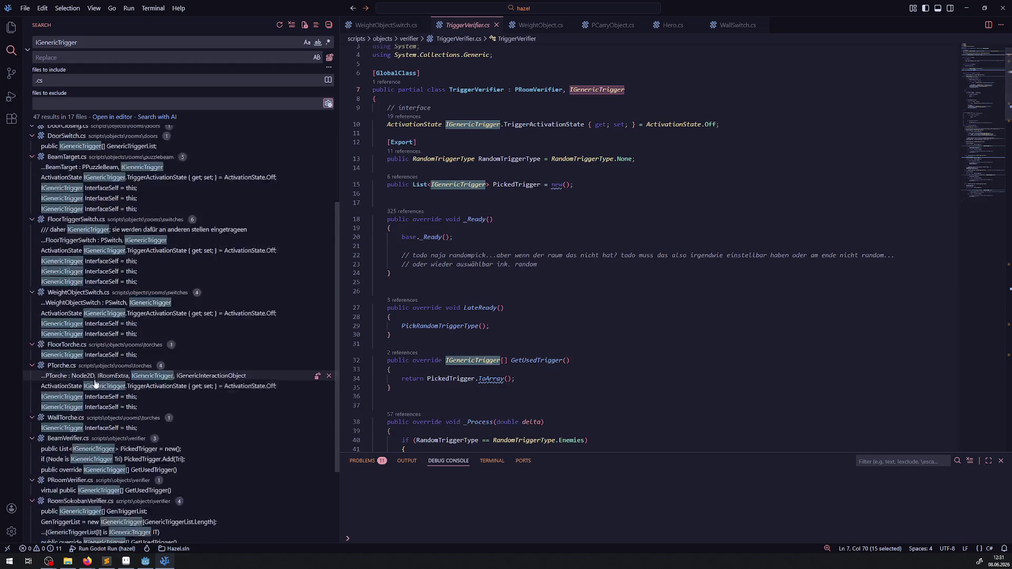
pyautogui.scroll(-6, 553, 335)
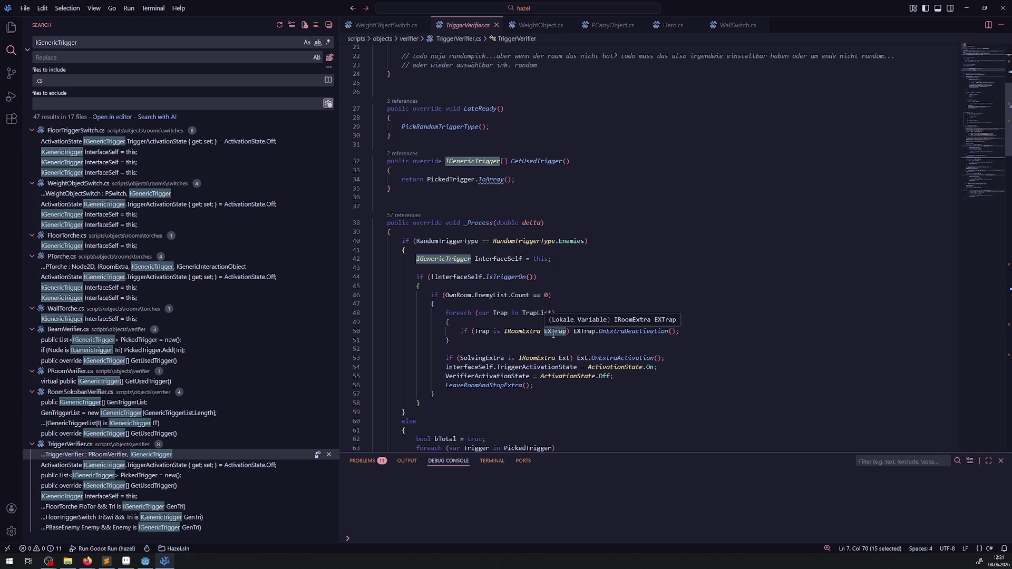
pyautogui.scroll(-5, 551, 339)
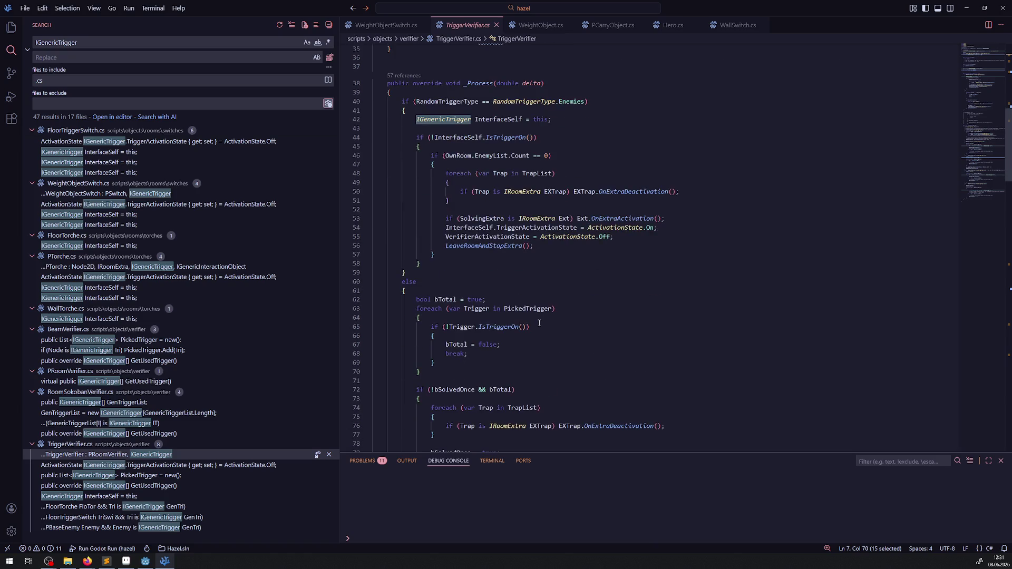
pyautogui.scroll(-13, 539, 322)
pyautogui.scroll(-2, 529, 300)
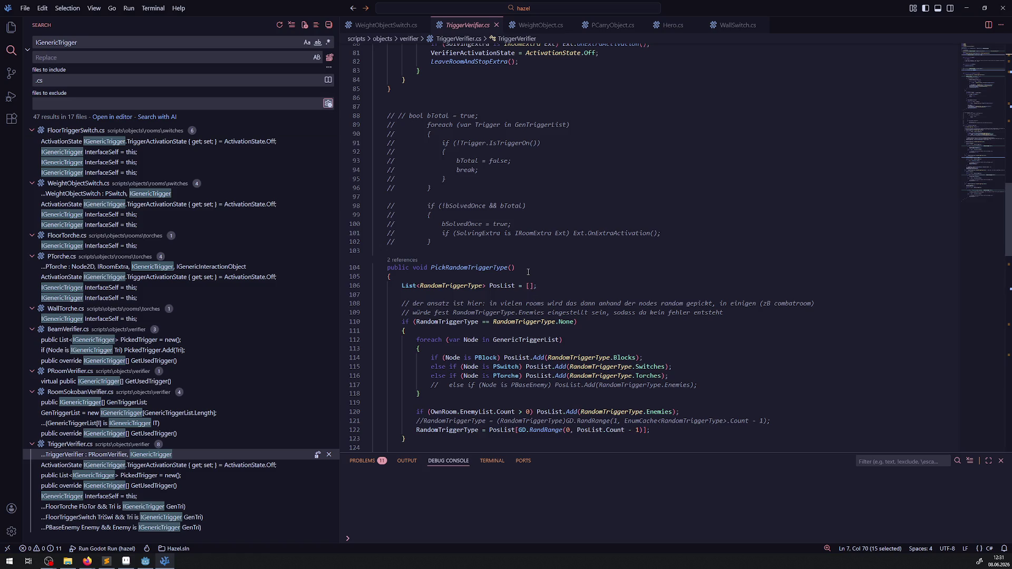
pyautogui.moveTo(518, 284)
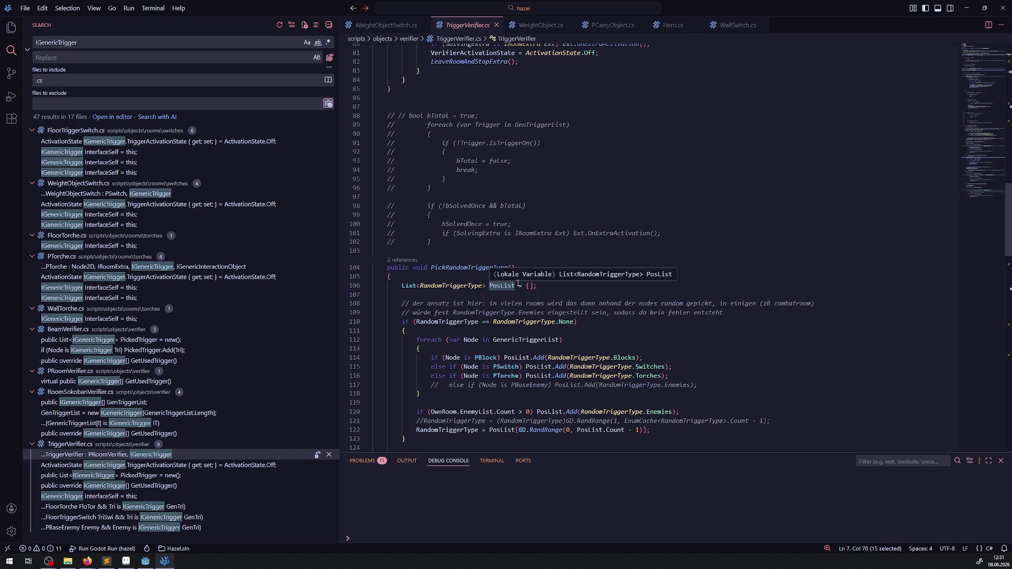
pyautogui.scroll(-6, 522, 268)
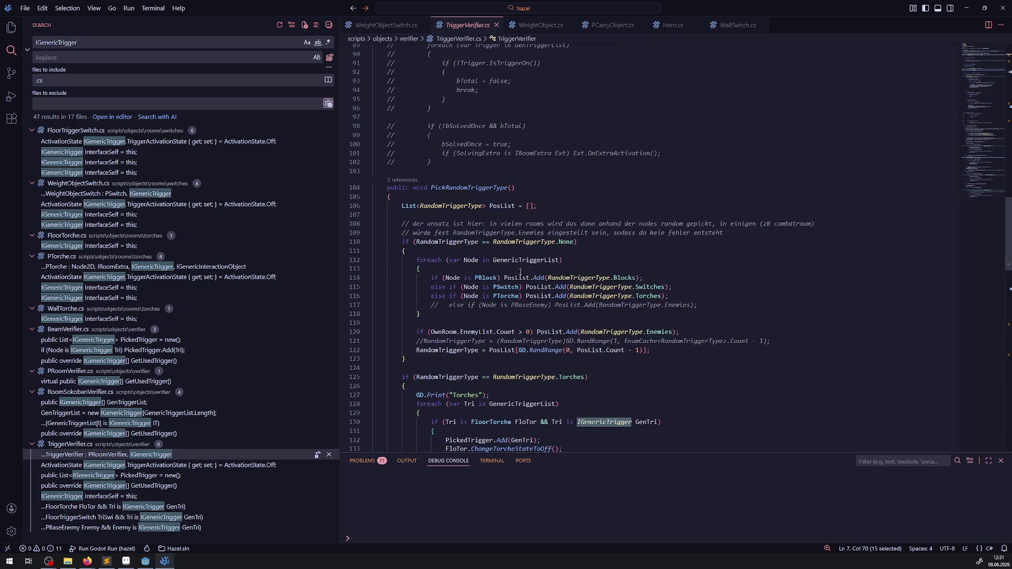
pyautogui.scroll(-2, 533, 293)
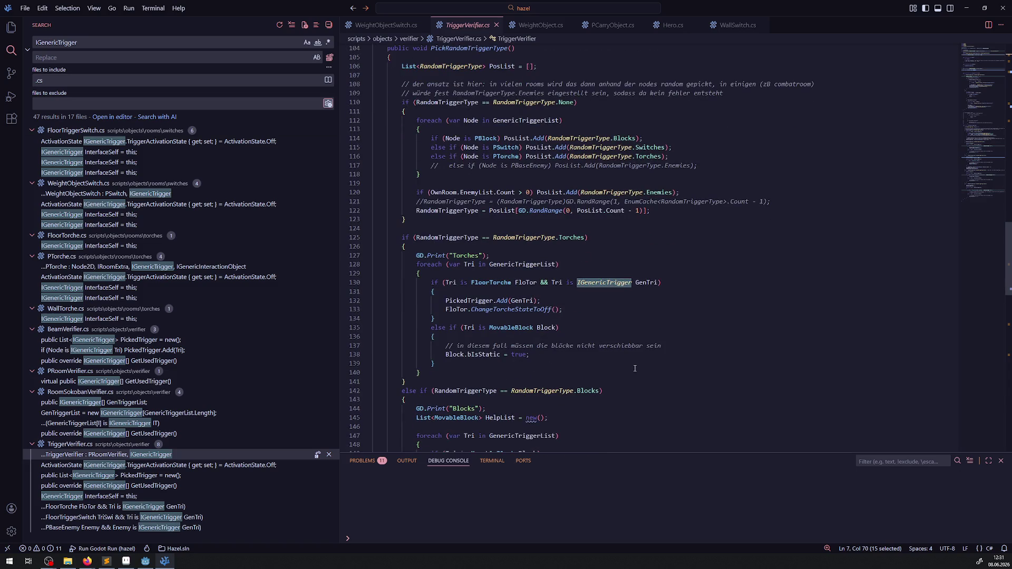
pyautogui.scroll(-2, 640, 321)
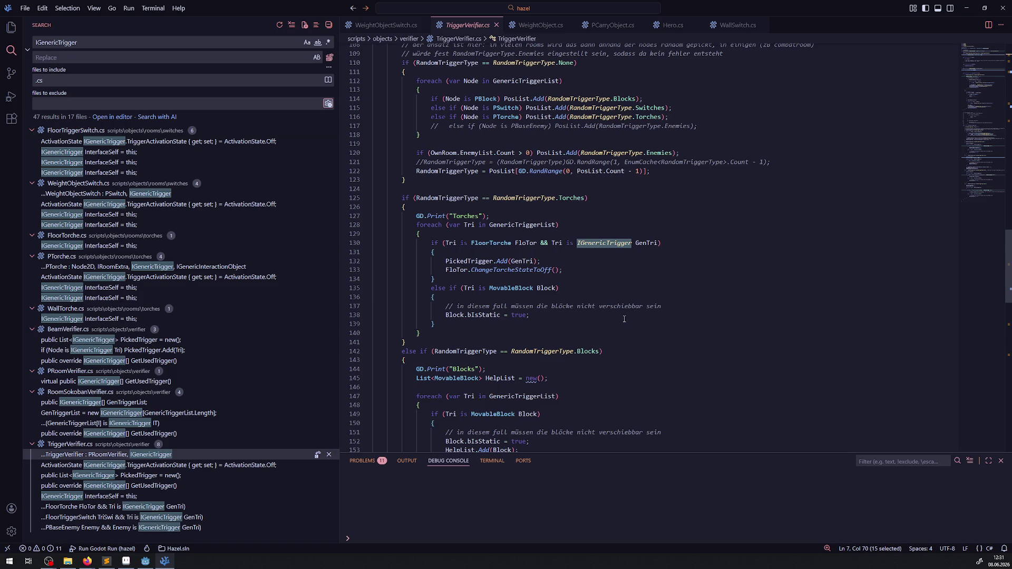
pyautogui.scroll(-20, 623, 319)
pyautogui.scroll(13, 623, 318)
pyautogui.scroll(20, 623, 319)
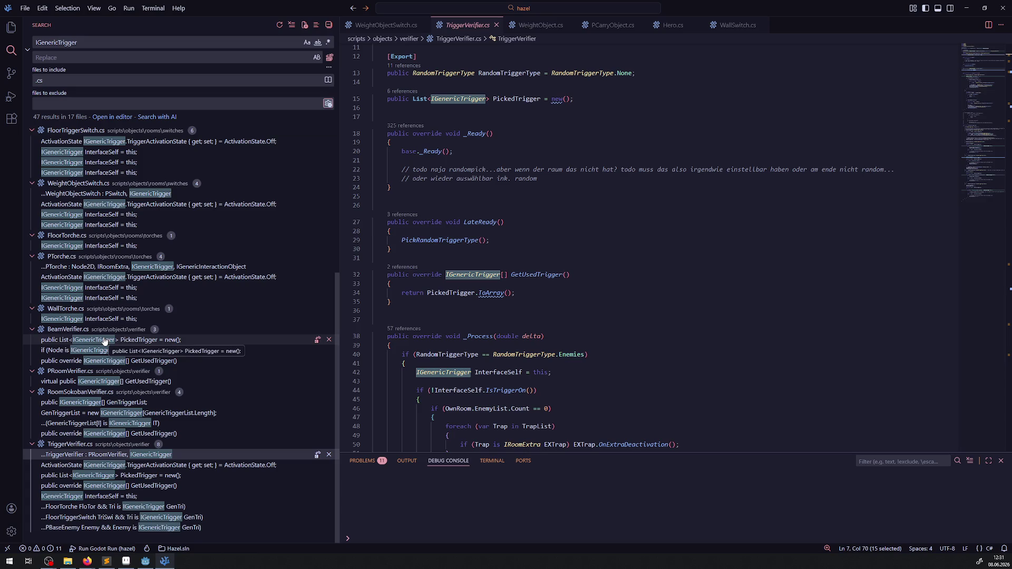
pyautogui.scroll(3, 158, 340)
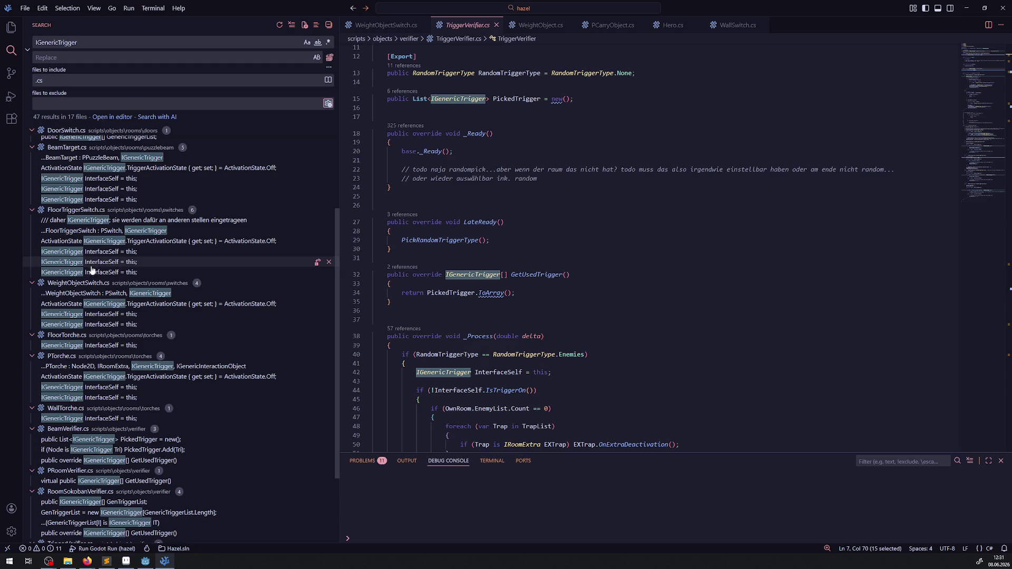
pyautogui.scroll(3, 113, 349)
pyautogui.scroll(1, 112, 349)
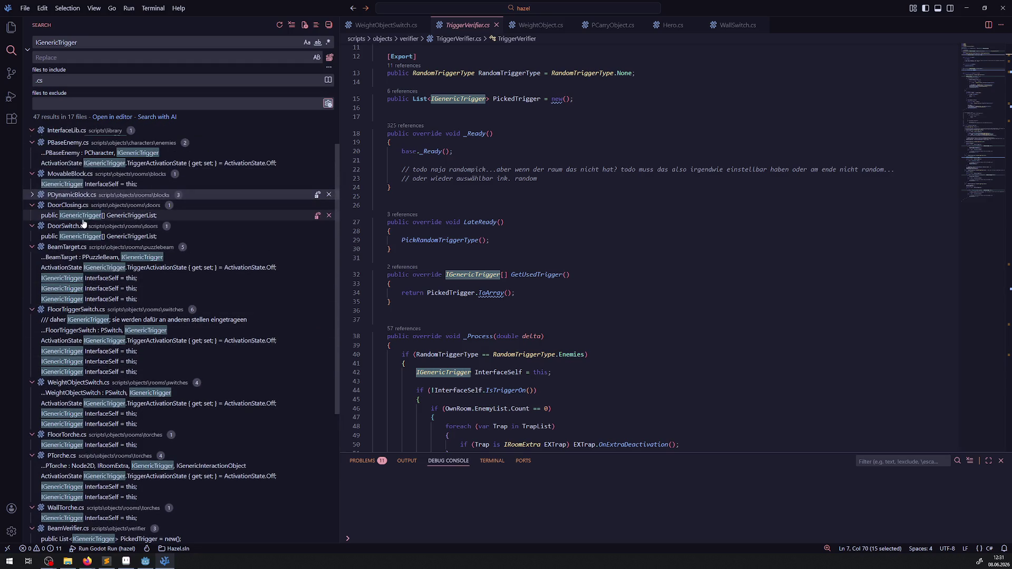
# - Open DoorSwitch.cs at its IGenericTrigger match, then return to the Godot editor
pyautogui.click(90, 236)
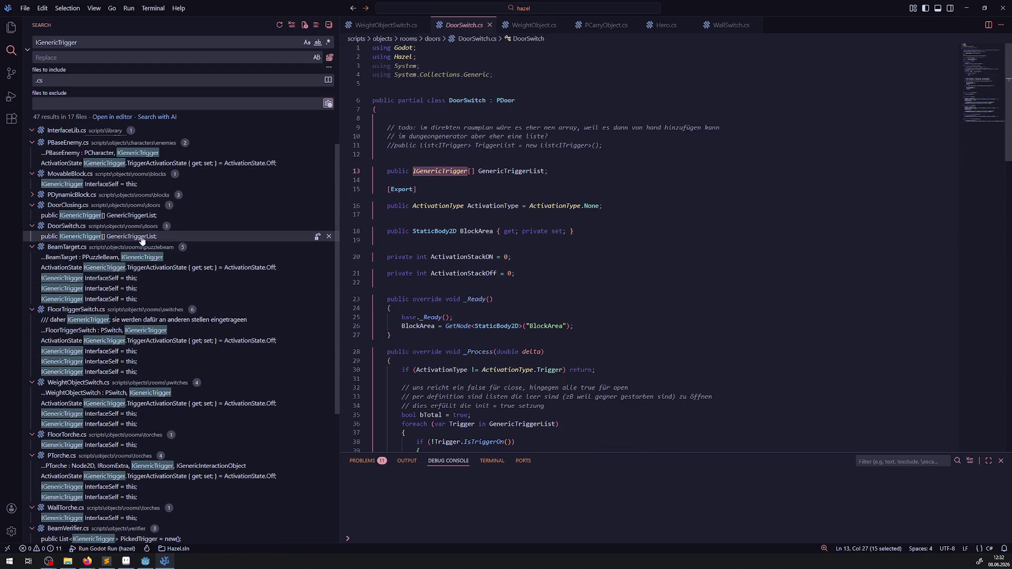
pyautogui.click(145, 560)
pyautogui.hscroll(5, 407, 252)
# - Drag DoorSwitch.tscn from the doors folder above the weight plate, leaving Door State at Close
pyautogui.scroll(-4, 57, 463)
pyautogui.scroll(-5, 56, 464)
pyautogui.click(24, 433)
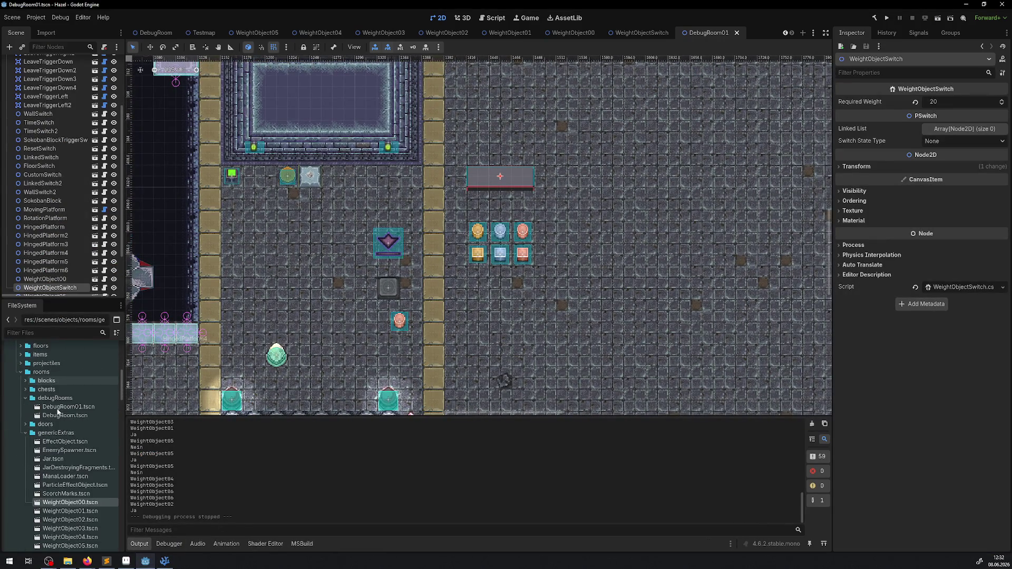
pyautogui.click(25, 433)
pyautogui.click(25, 424)
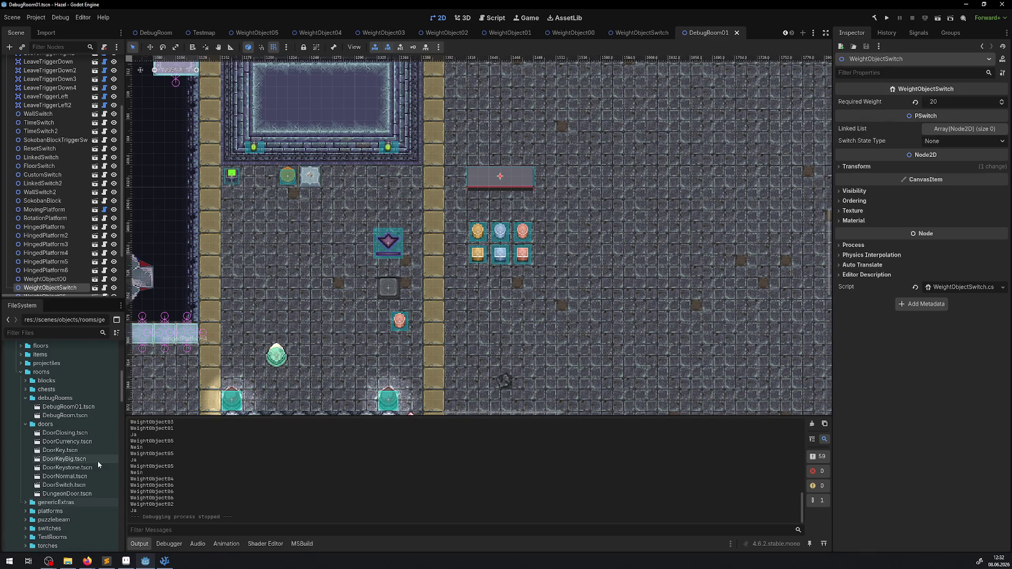
pyautogui.moveTo(74, 485)
pyautogui.mouseDown()
pyautogui.moveTo(484, 195)
pyautogui.moveTo(422, 187)
pyautogui.mouseUp()
pyautogui.scroll(2, 422, 248)
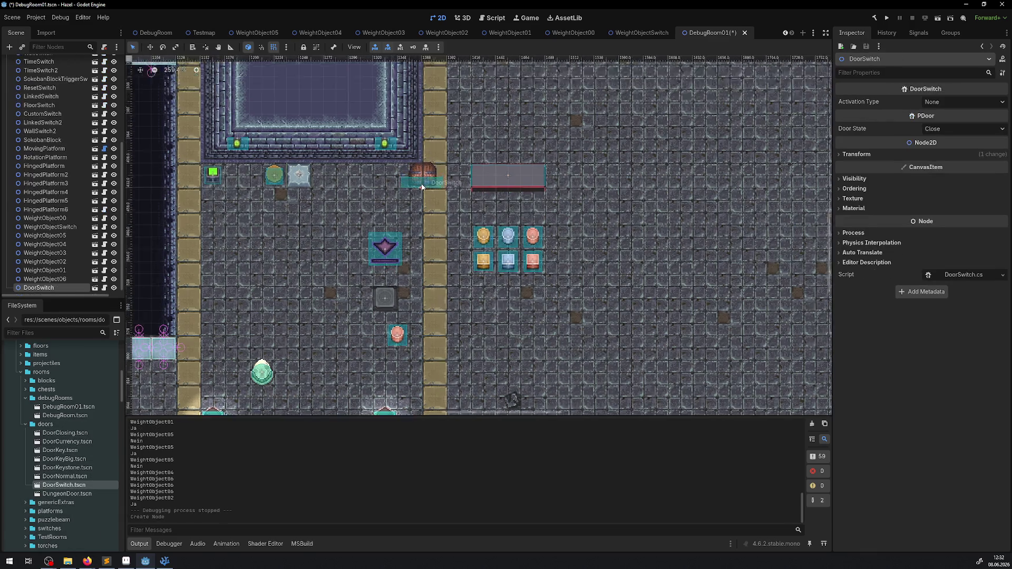
pyautogui.moveTo(422, 252)
pyautogui.mouseDown()
pyautogui.moveTo(527, 155)
pyautogui.moveTo(516, 184)
pyautogui.mouseUp()
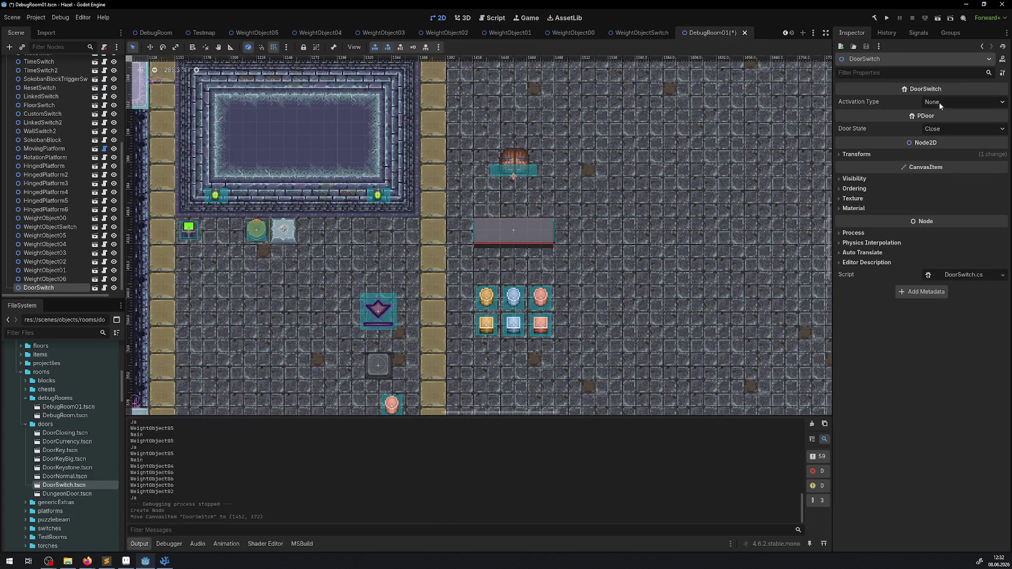
pyautogui.click(945, 128)
pyautogui.click(946, 128)
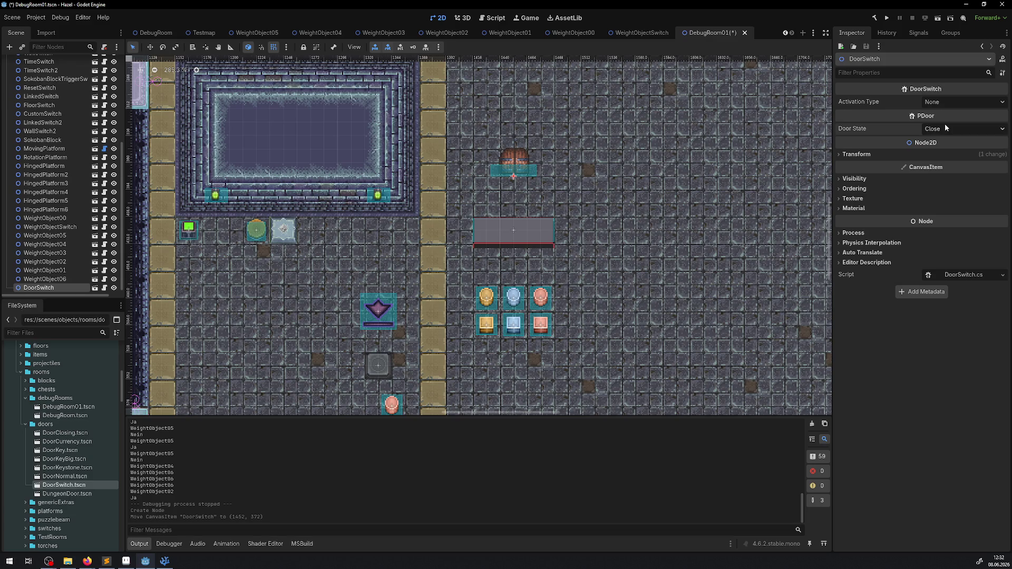
pyautogui.click(165, 561)
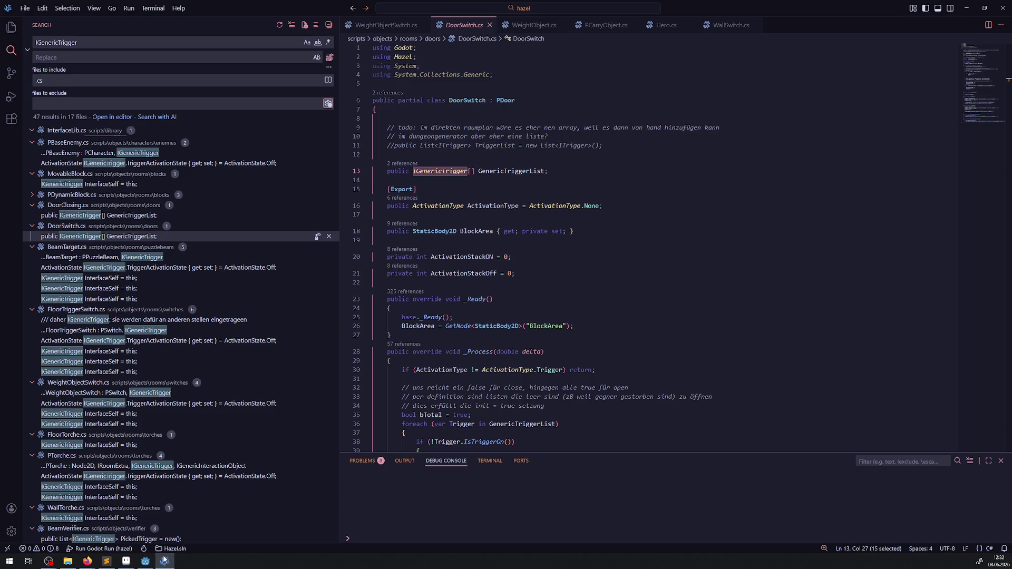
# - Scroll DoorSwitch.cs down to its OpenDoor and CloseDoor methods, then go back to Godot
pyautogui.moveTo(551, 324)
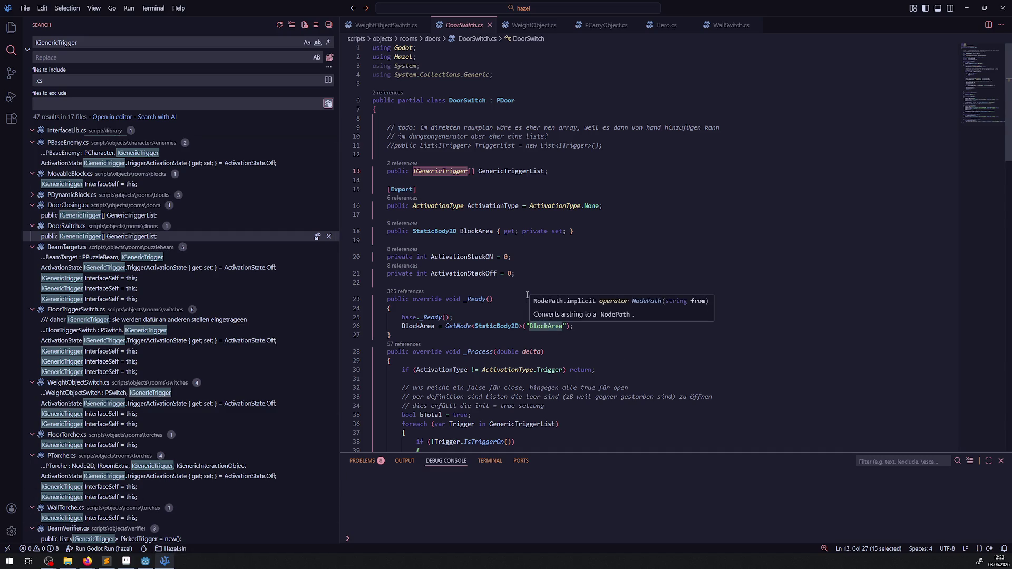
pyautogui.scroll(-4, 546, 266)
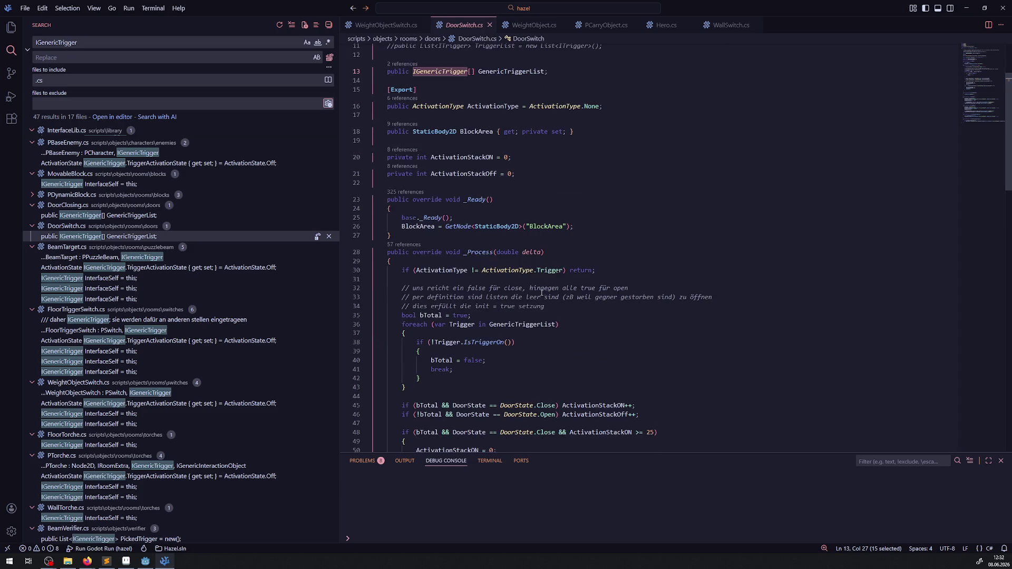
pyautogui.scroll(-3, 539, 294)
pyautogui.scroll(-7, 539, 293)
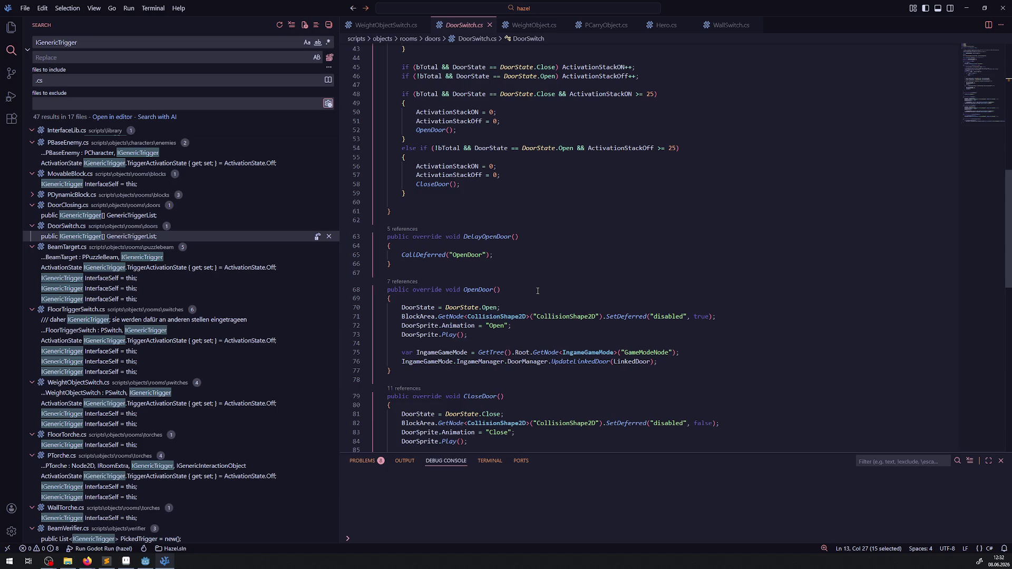
pyautogui.click(145, 560)
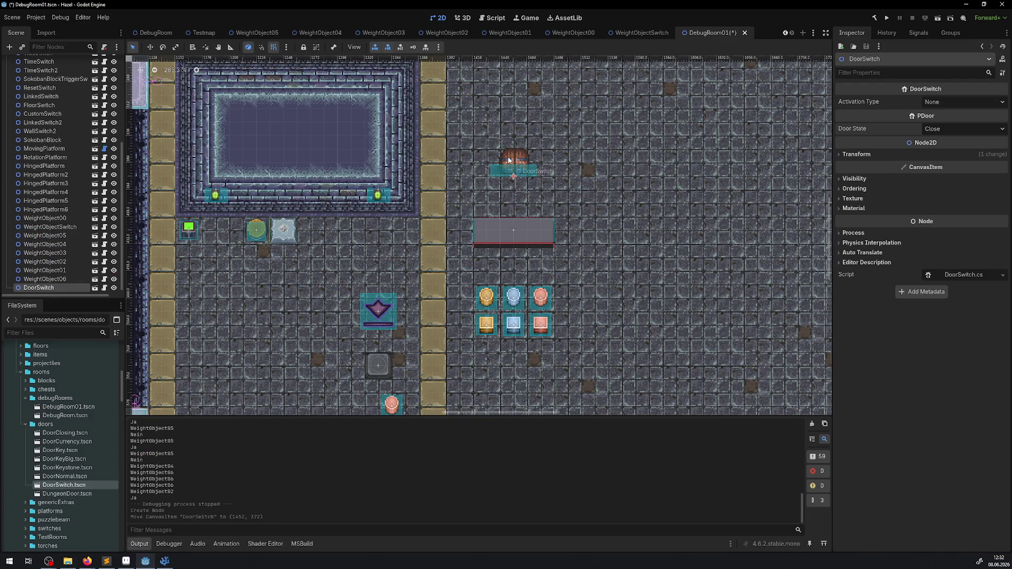
# - Delete the DoorSwitch node, then select only the WeightObjectSwitch plate
pyautogui.press('Delete')
pyautogui.click(500, 295)
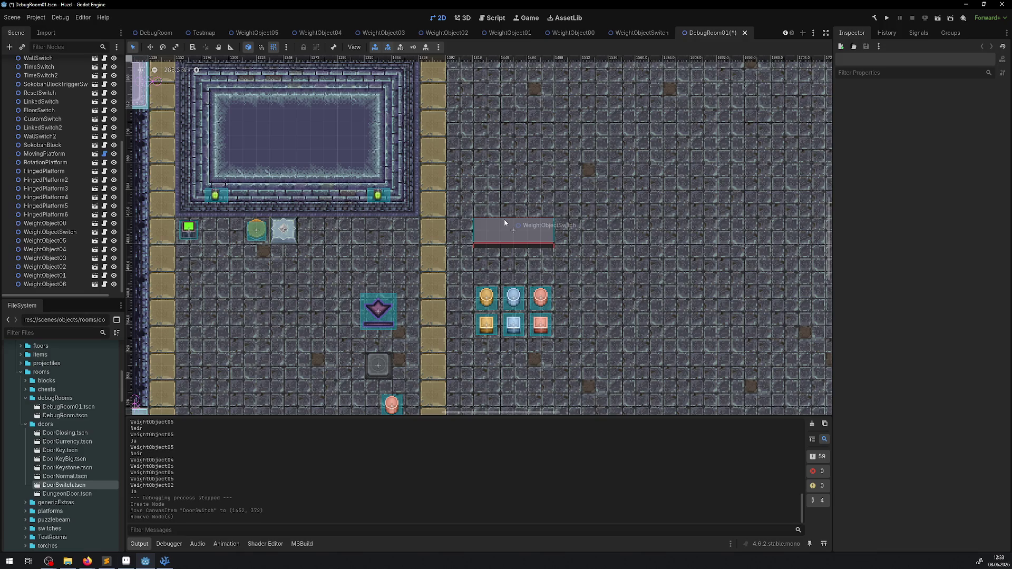
pyautogui.moveTo(590, 345); pyautogui.dragTo(469, 190)
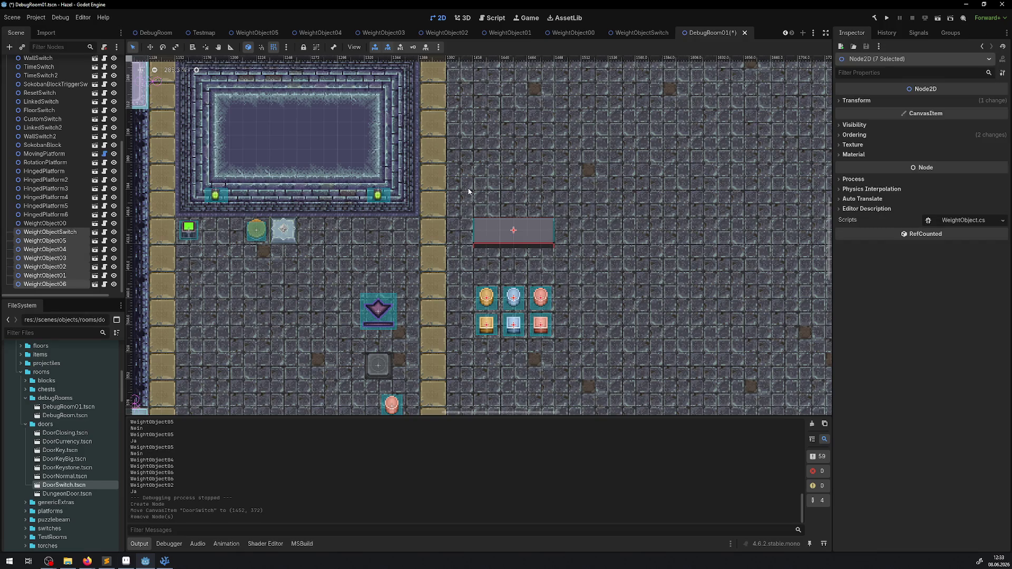
pyautogui.click(640, 244)
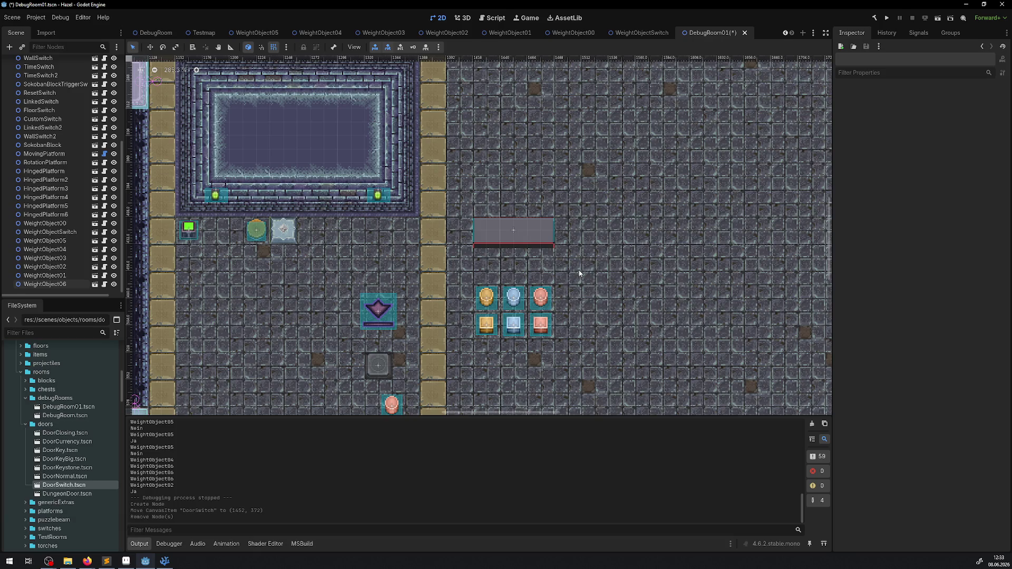
pyautogui.moveTo(579, 273); pyautogui.dragTo(484, 205)
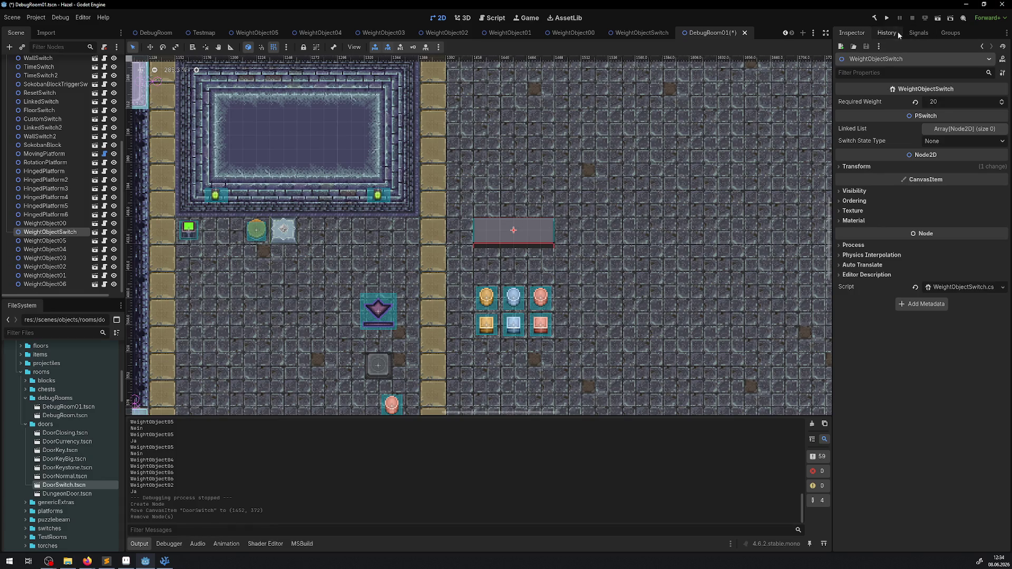
pyautogui.click(888, 19)
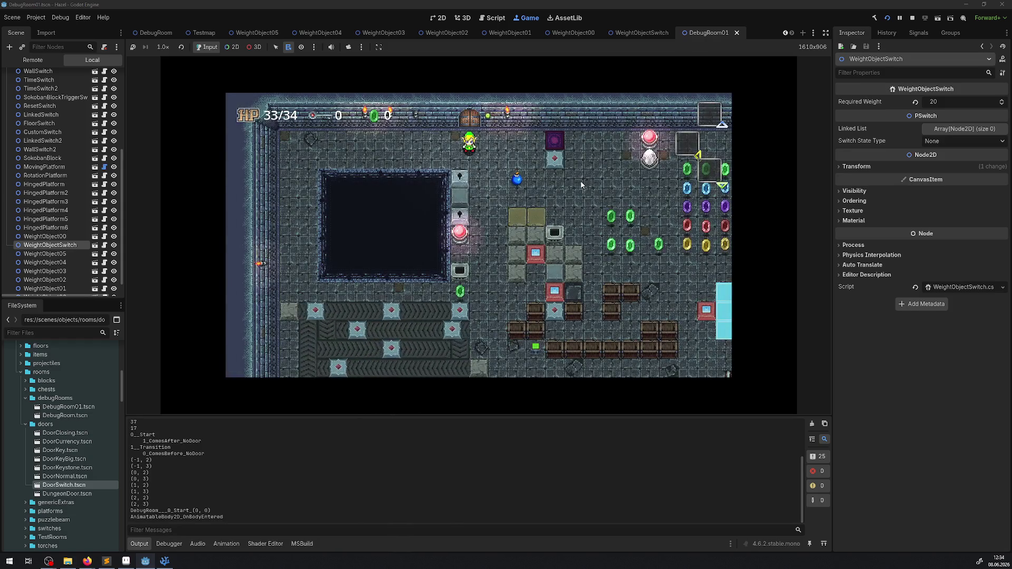
# - Walk the player through the rooms and left to just under the red switch plate
pyautogui.press('Right')
pyautogui.press('Up')
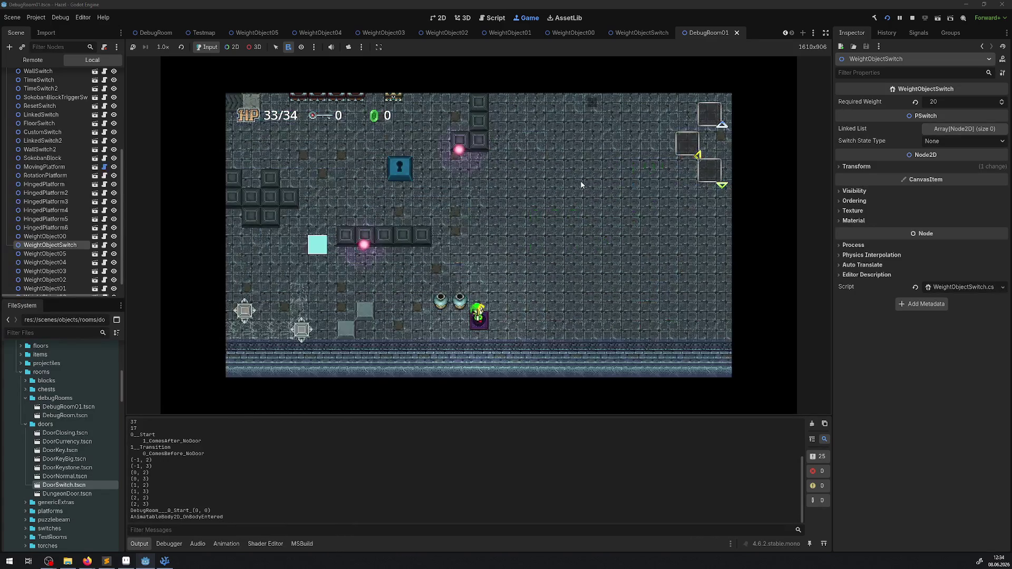
pyautogui.press('Right')
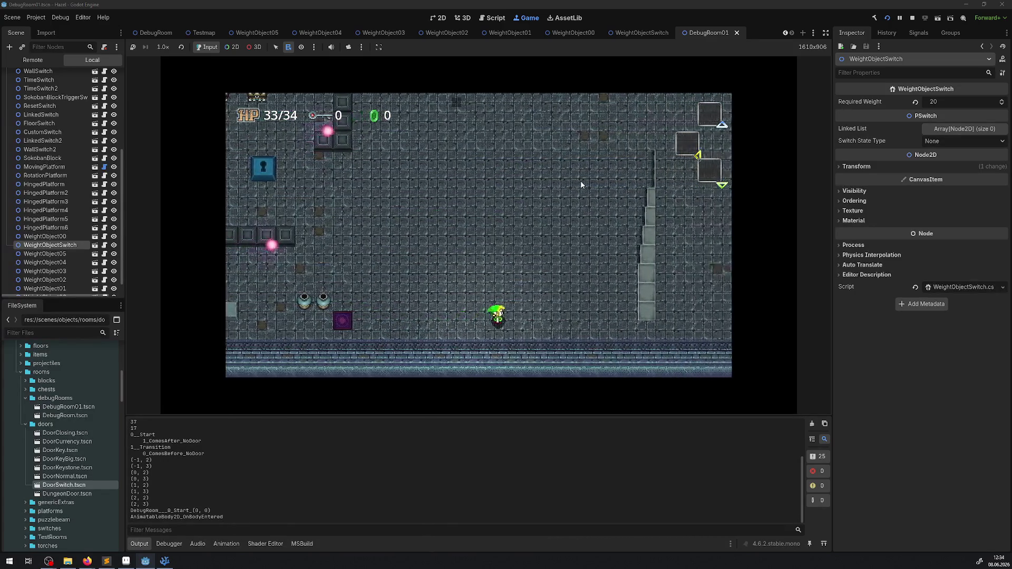
pyautogui.press('Right')
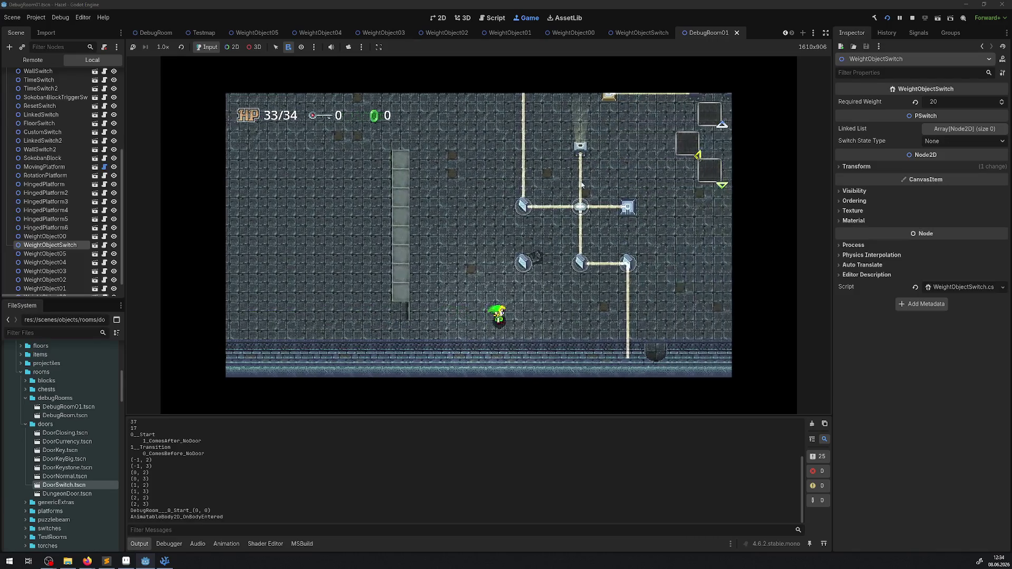
pyautogui.press('Up')
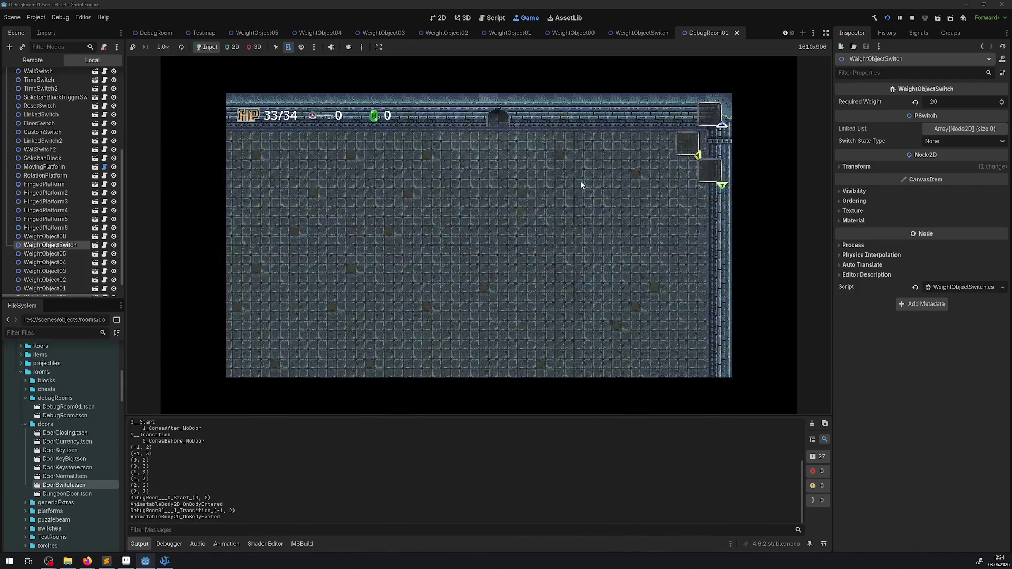
pyautogui.press('Down')
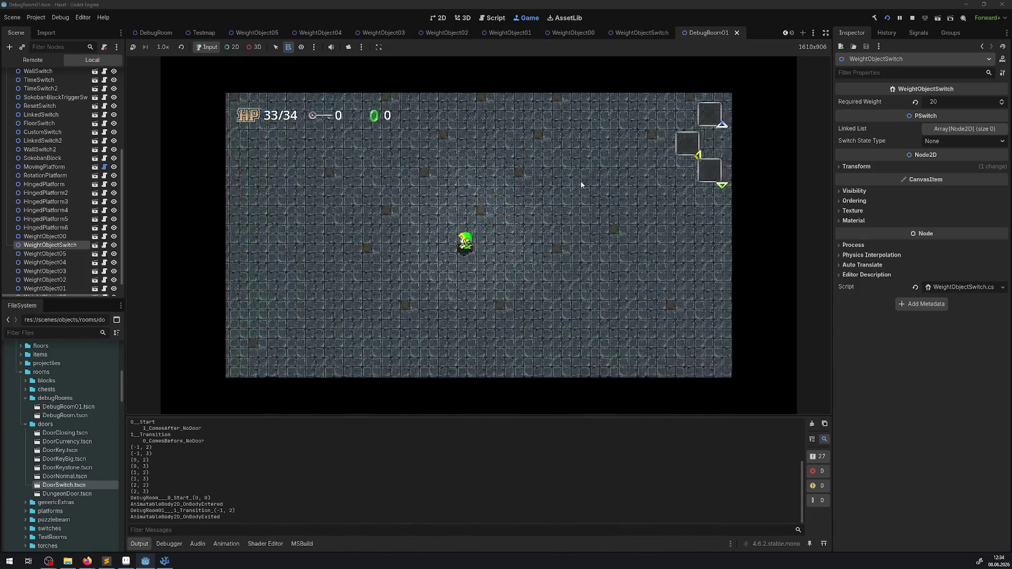
pyautogui.press('Left')
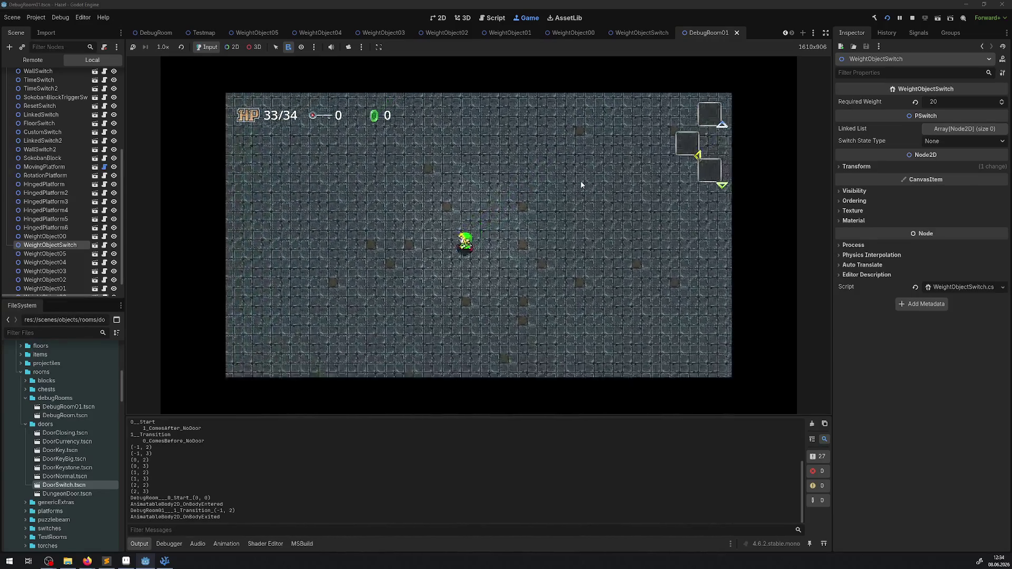
pyautogui.press('Left')
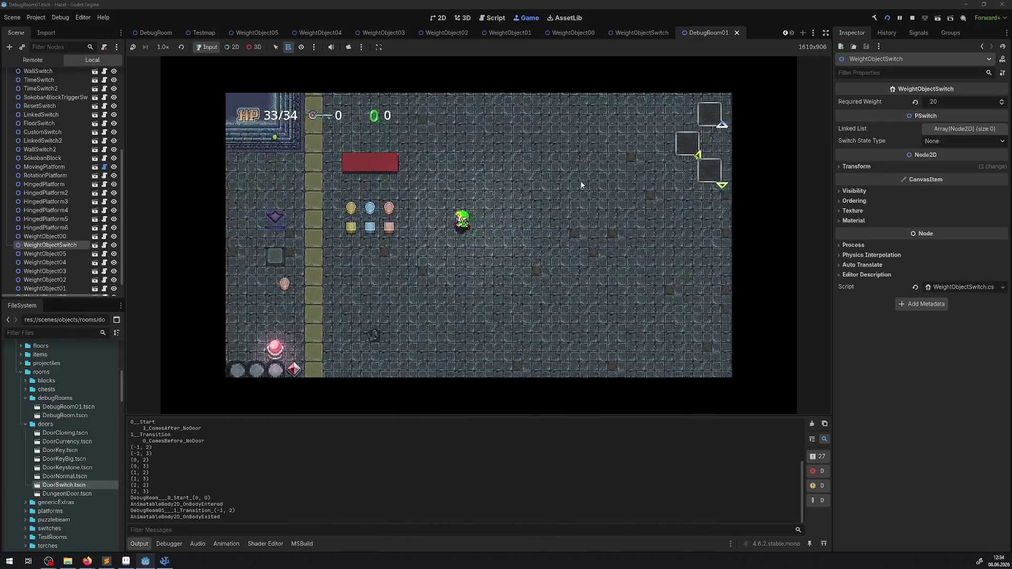
pyautogui.press('Left')
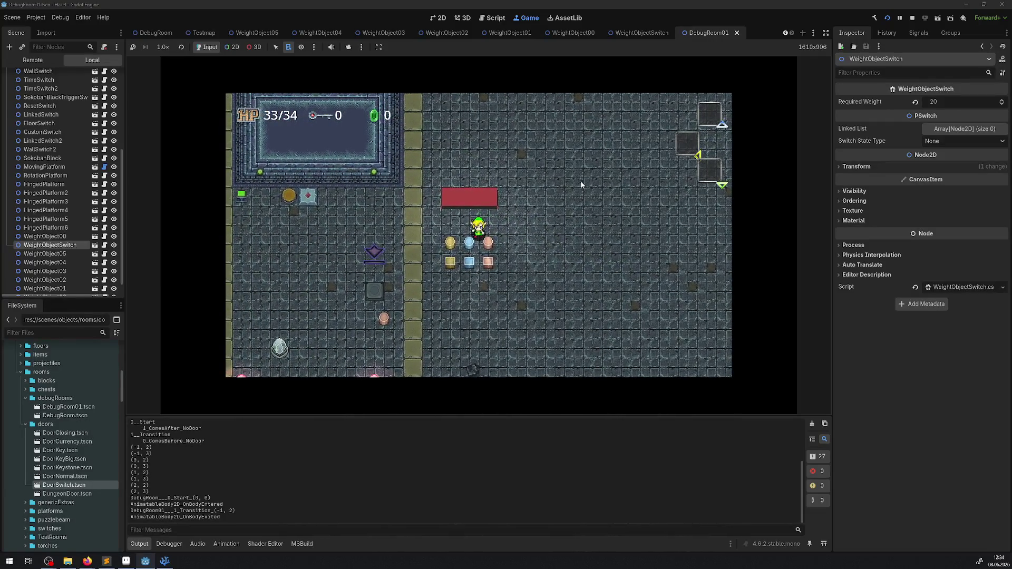
# - Line the player up just above the coloured weights
pyautogui.press('Right')
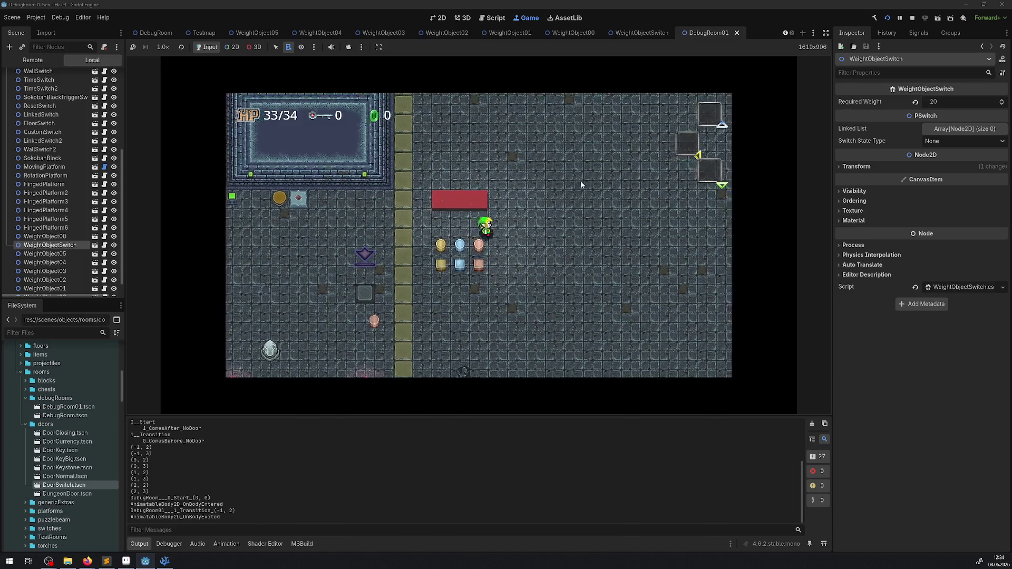
pyautogui.press('Down')
pyautogui.press('Up')
pyautogui.press('Down')
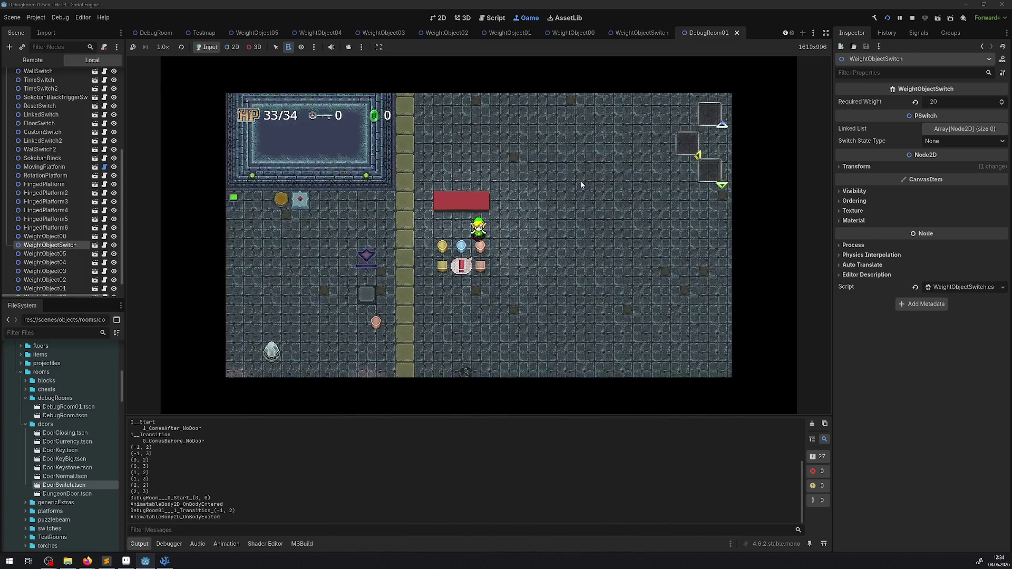
pyautogui.press('Up')
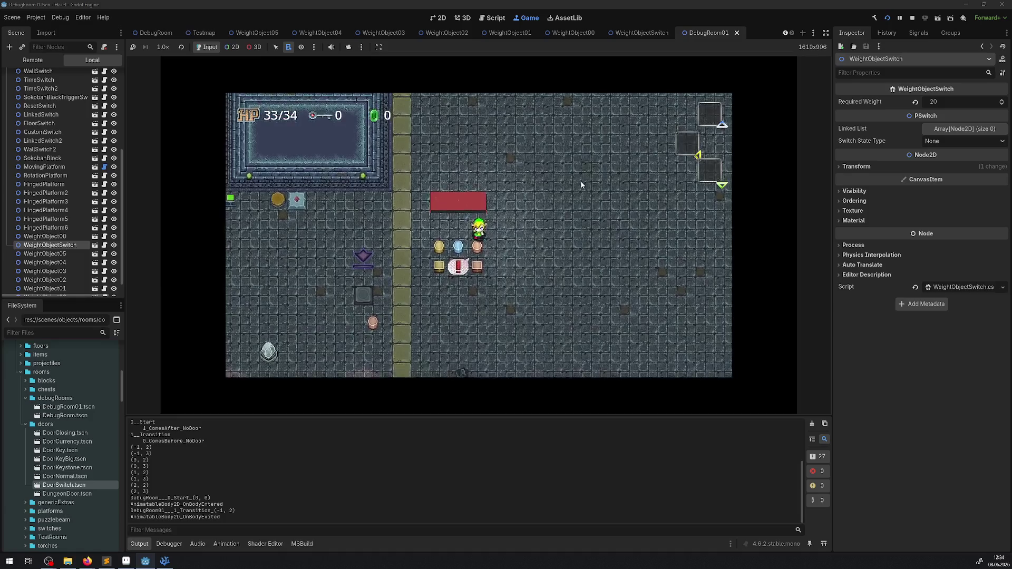
pyautogui.press('Down')
pyautogui.press('Up')
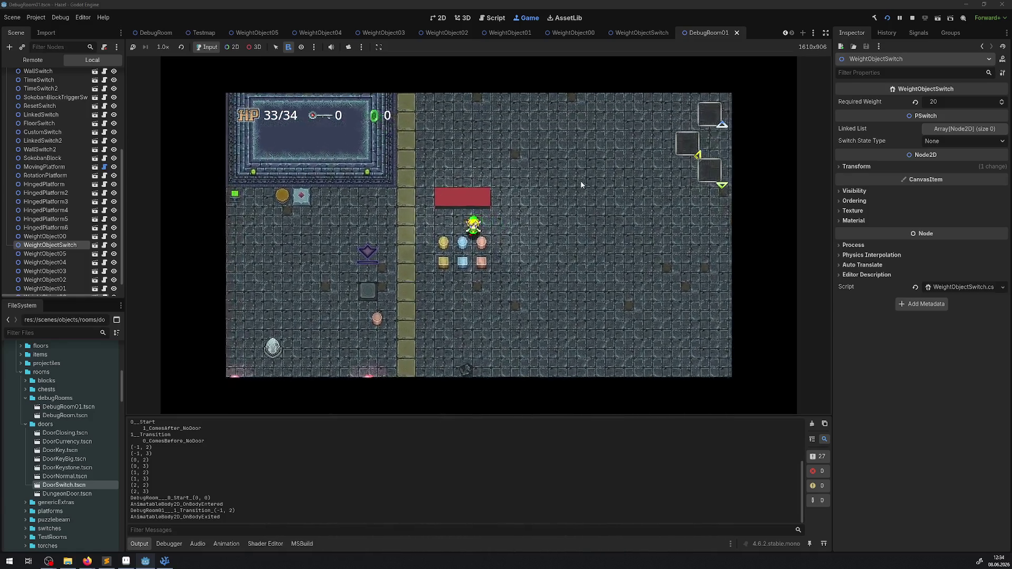
pyautogui.press('Left')
pyautogui.press('Left')
# - Throw the blue weight and drop the pink weight onto the red plate
pyautogui.press('space')
pyautogui.press('space')
pyautogui.press('Right')
pyautogui.press('Down')
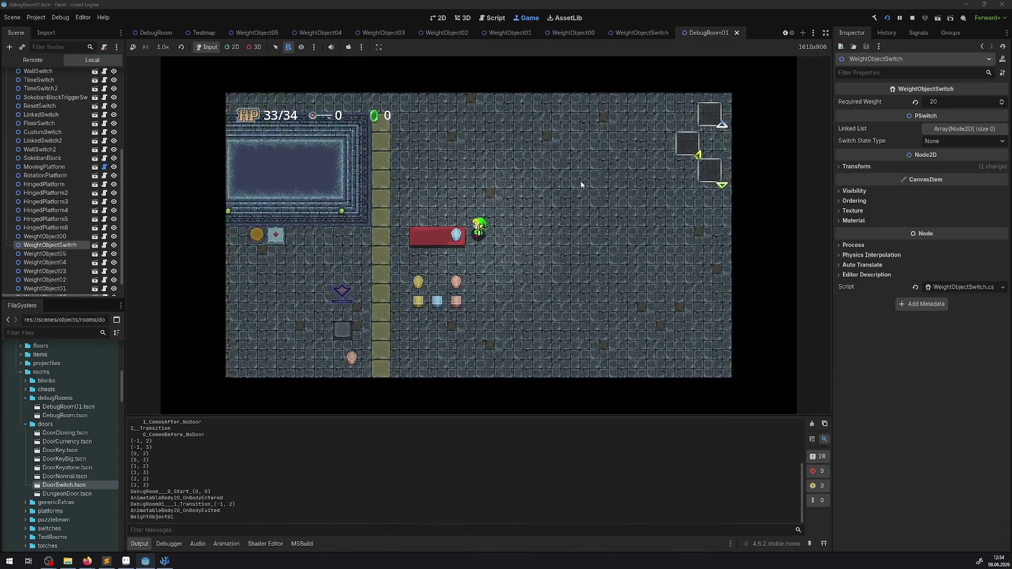
pyautogui.press('Left')
pyautogui.press('space')
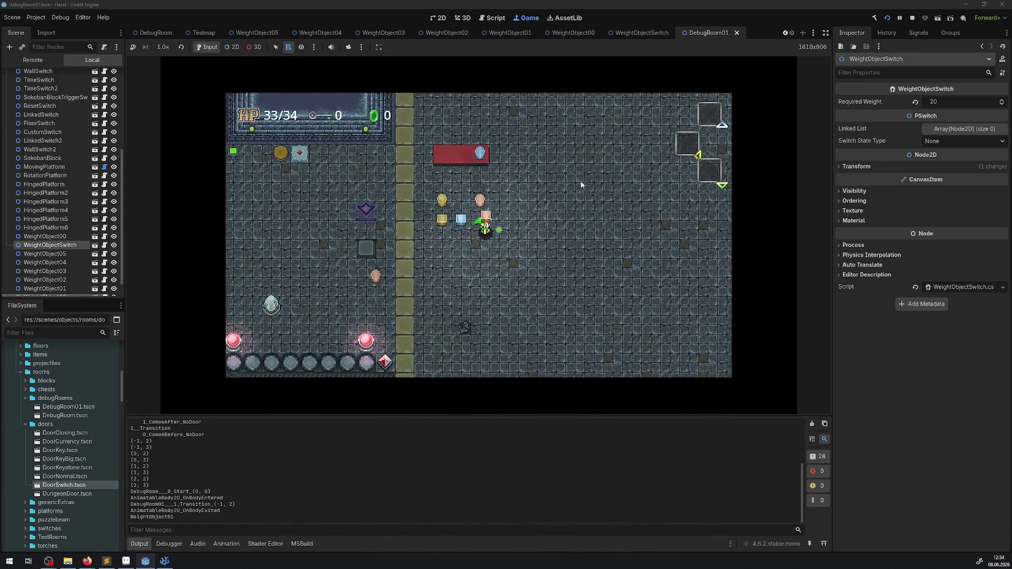
pyautogui.press('Up')
pyautogui.press('space')
pyautogui.press('Down')
# - Put the light-blue cube on the red plate, then lift it off and set it down nearby
pyautogui.press('space')
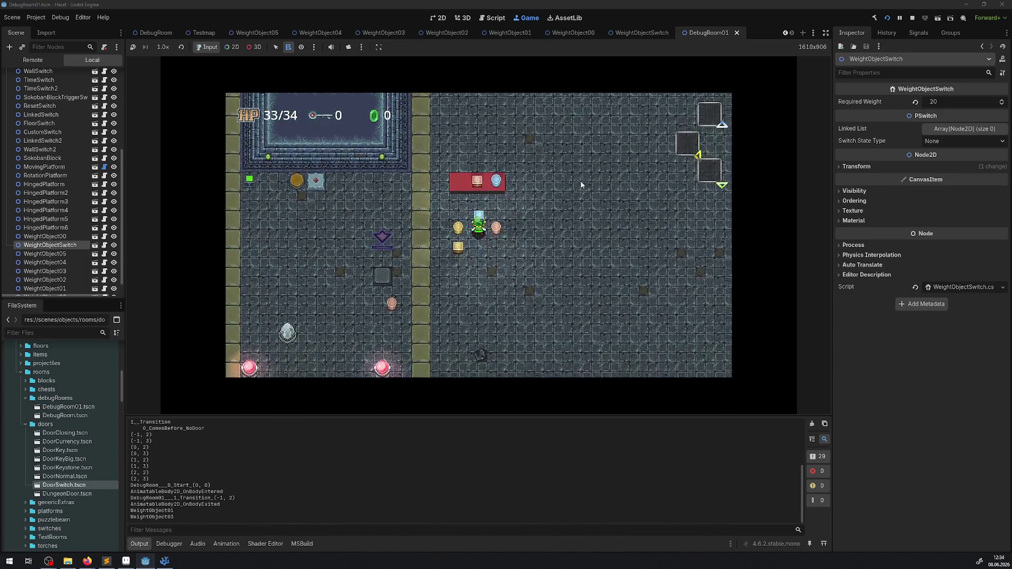
pyautogui.press('Up')
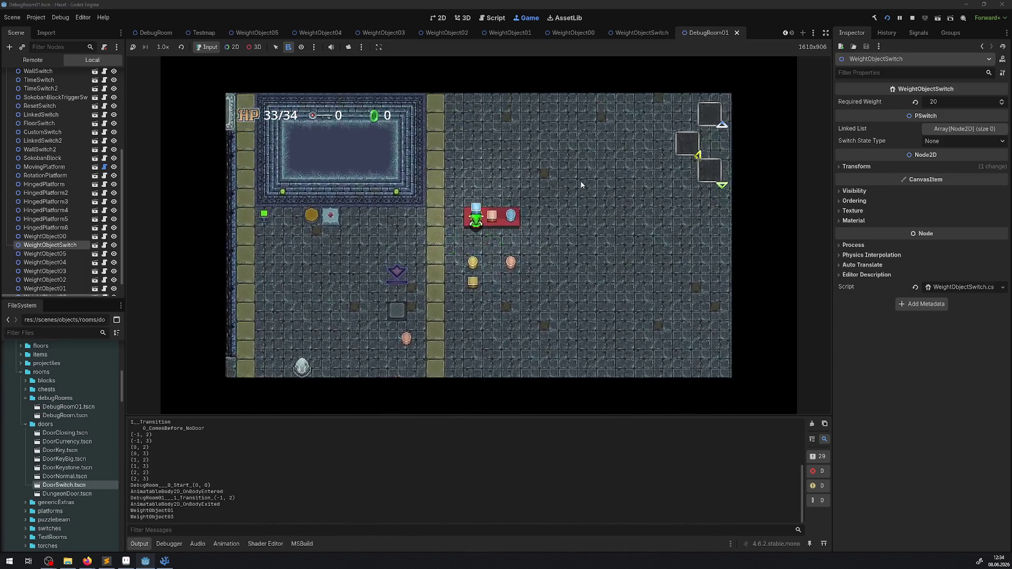
pyautogui.press('space')
pyautogui.press('Up')
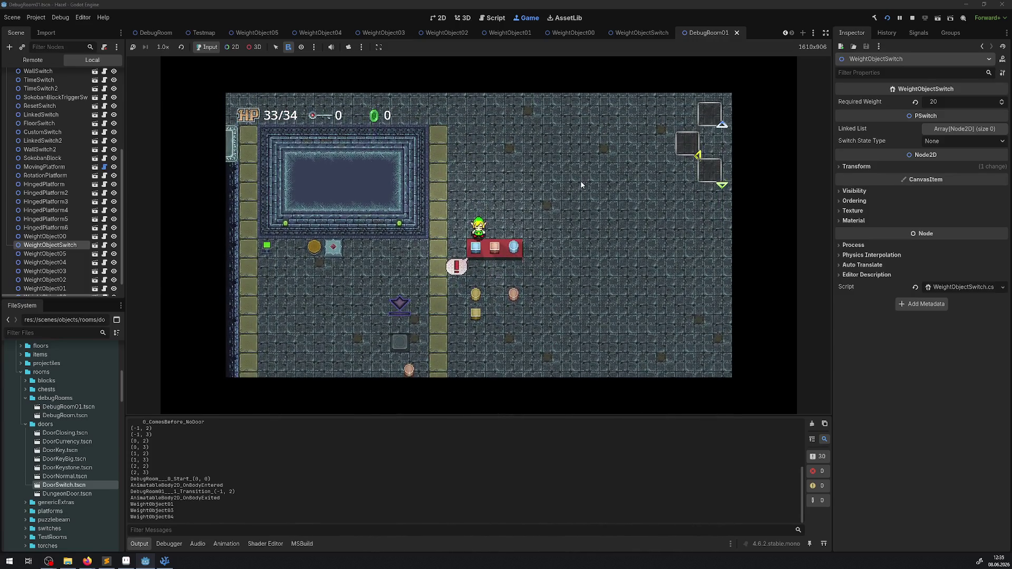
pyautogui.press('Down')
pyautogui.press('space')
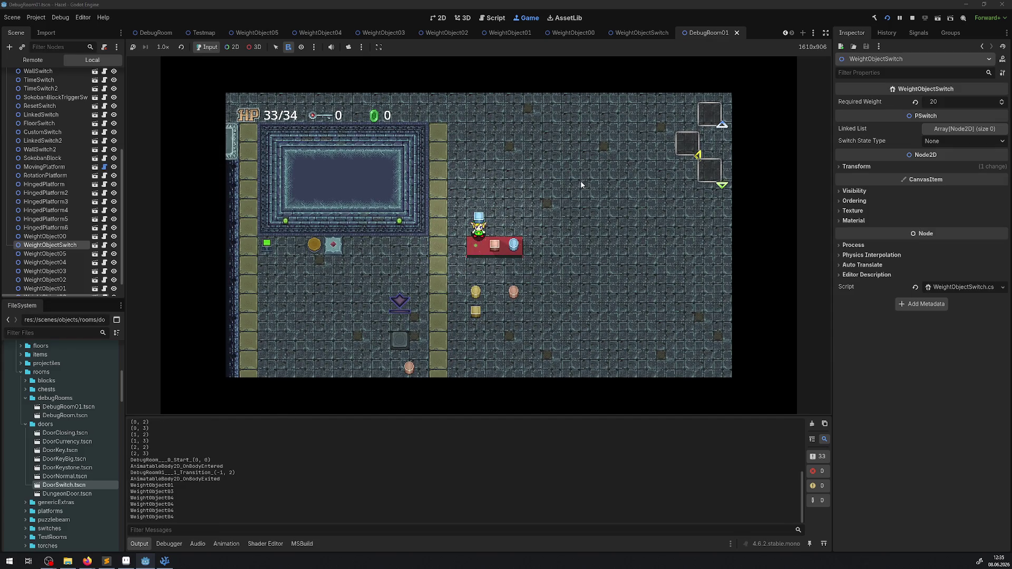
pyautogui.press('Right')
pyautogui.press('Down')
pyautogui.press('Down')
pyautogui.press('Left')
# - Walk the player back up and around among the weights near the red plate
pyautogui.press('Up')
pyautogui.press('Left')
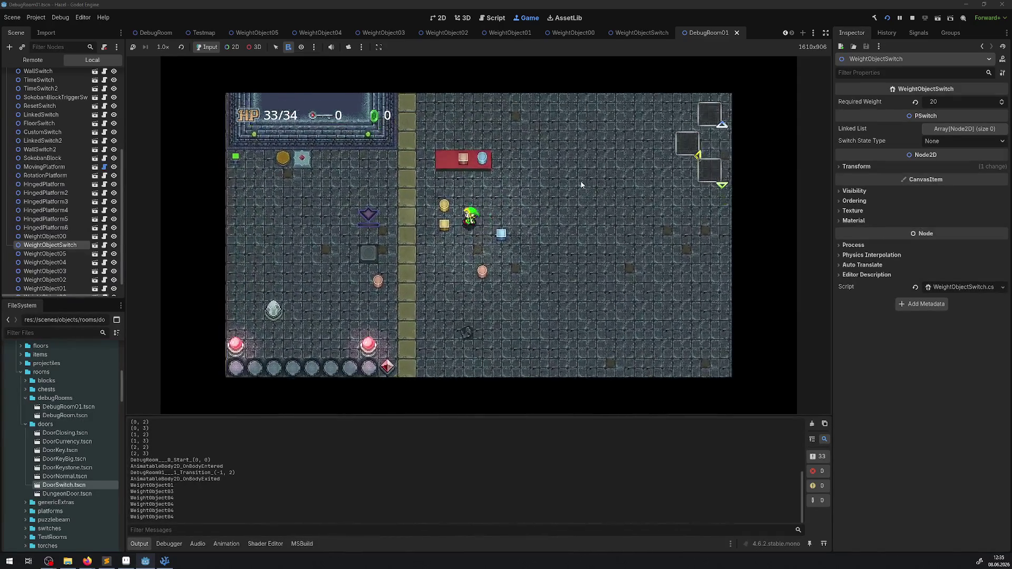
pyautogui.press('Up')
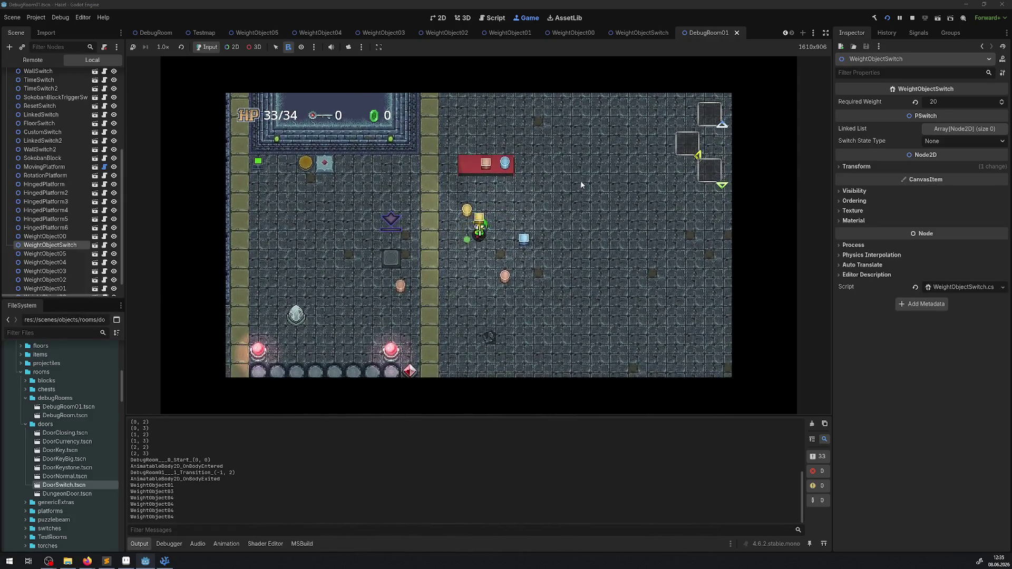
pyautogui.press('Up')
pyautogui.press('Right')
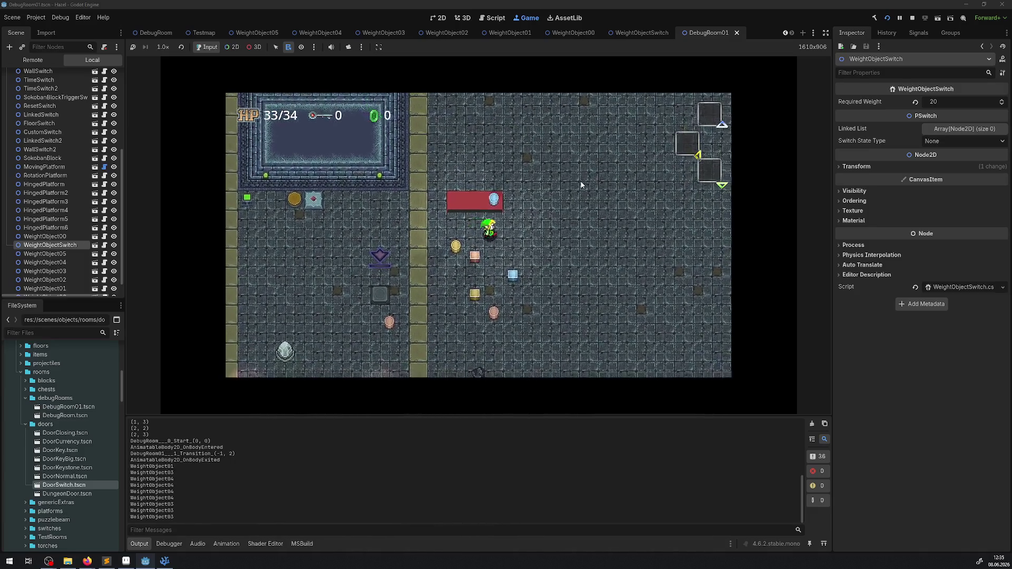
pyautogui.press('Down')
pyautogui.press('Up')
pyautogui.press('Right')
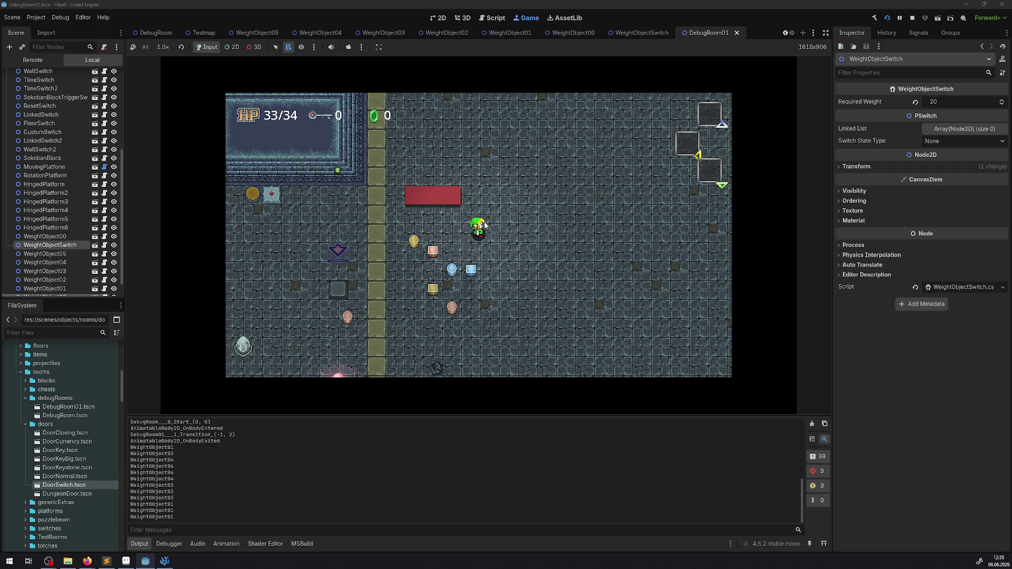
# - Walk around the room and carry the yellow weight onto the red switch plate, logging WeightObject05 and WeightObject02
pyautogui.press('Left')
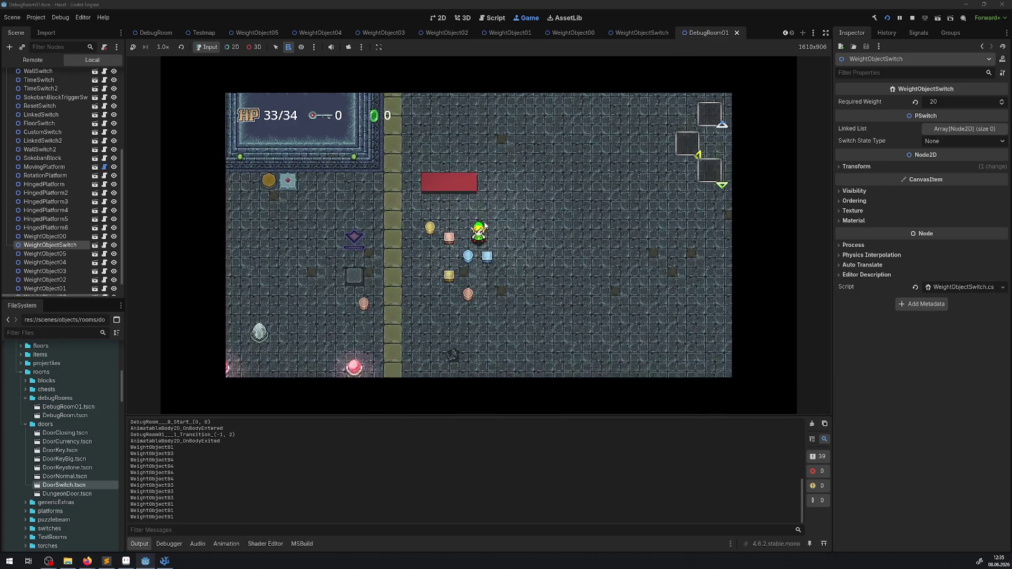
pyautogui.press('Left')
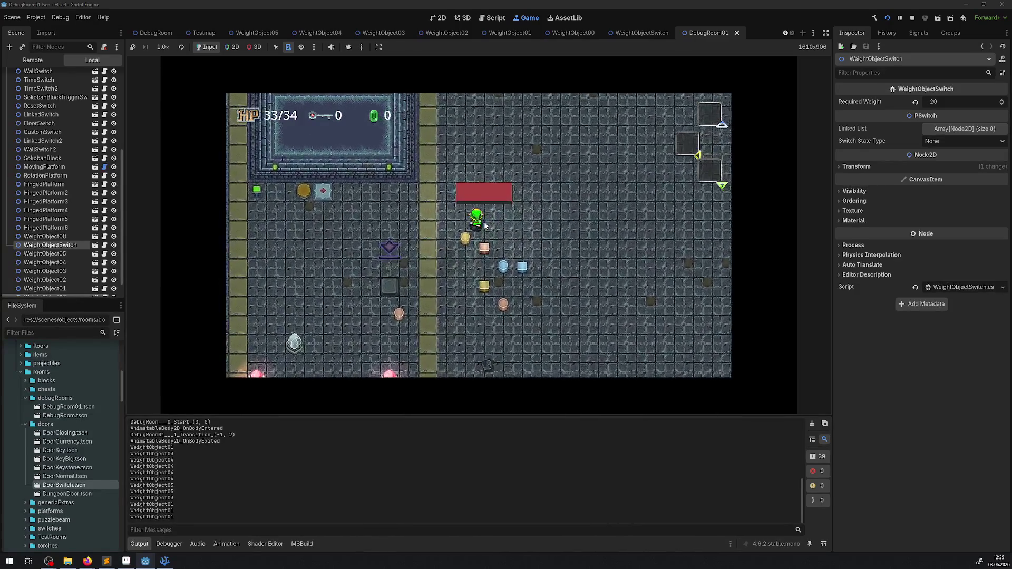
pyautogui.press('Right')
pyautogui.press('Down')
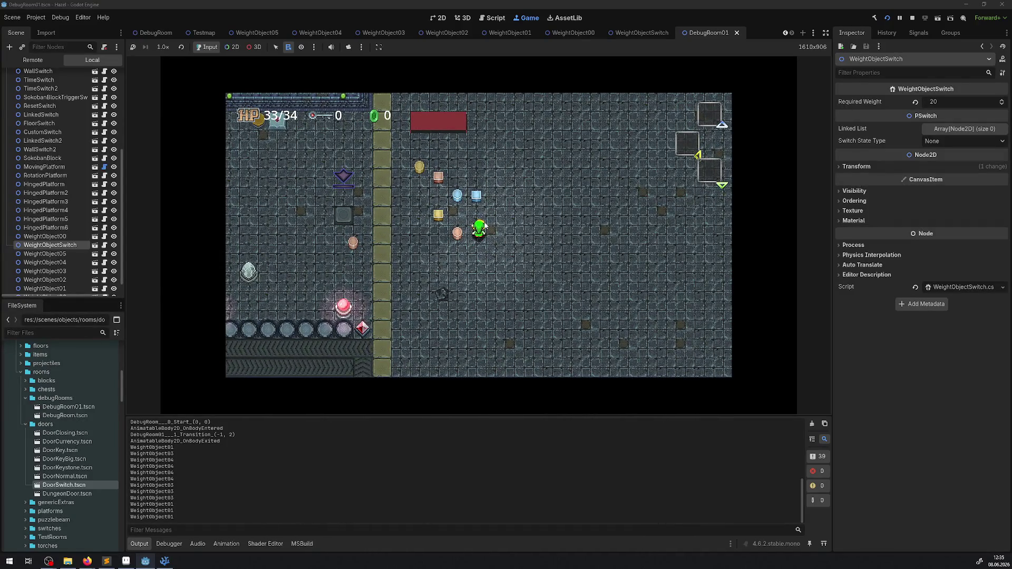
pyautogui.press('Up')
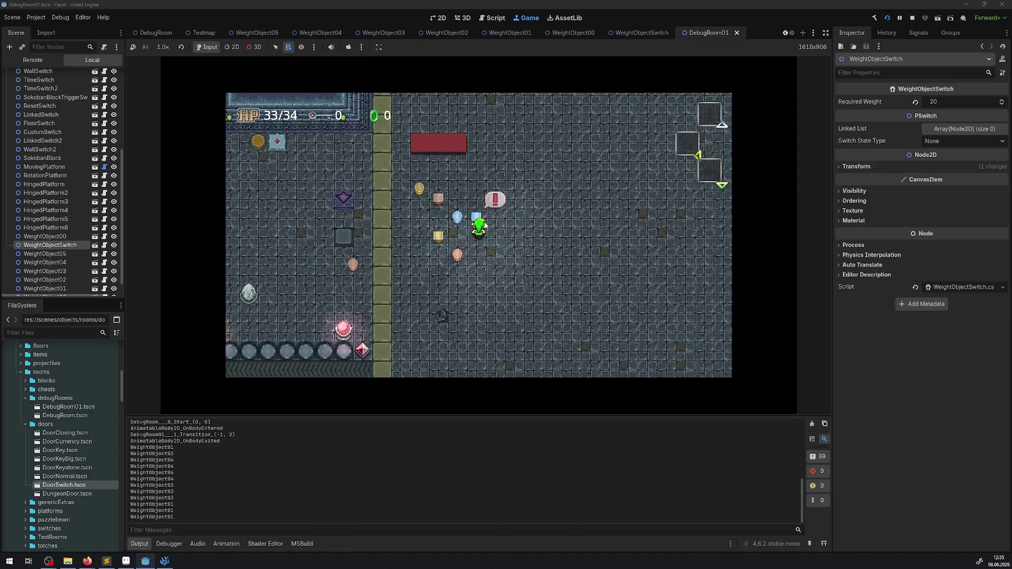
pyautogui.press('Down')
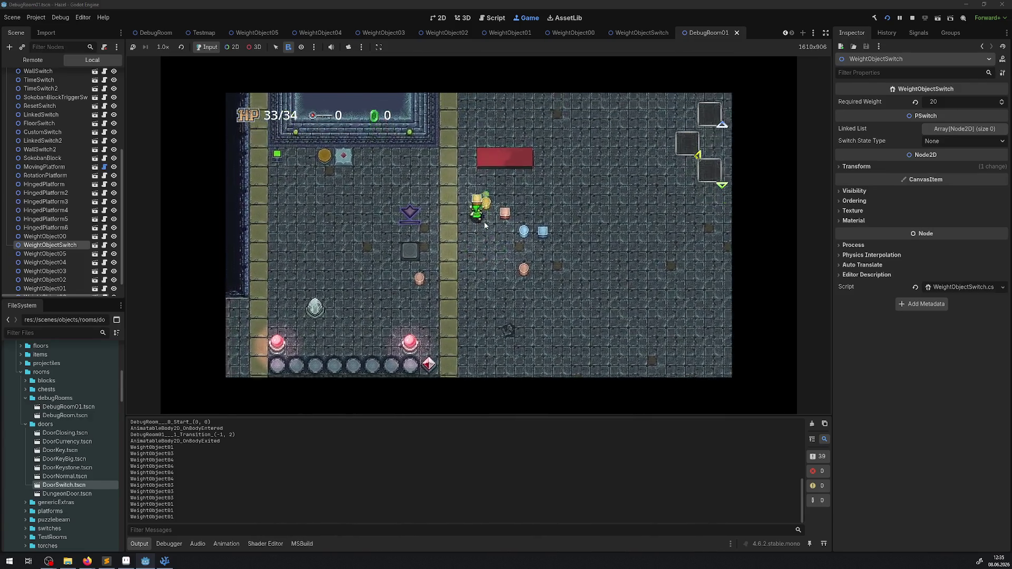
pyautogui.press('Up')
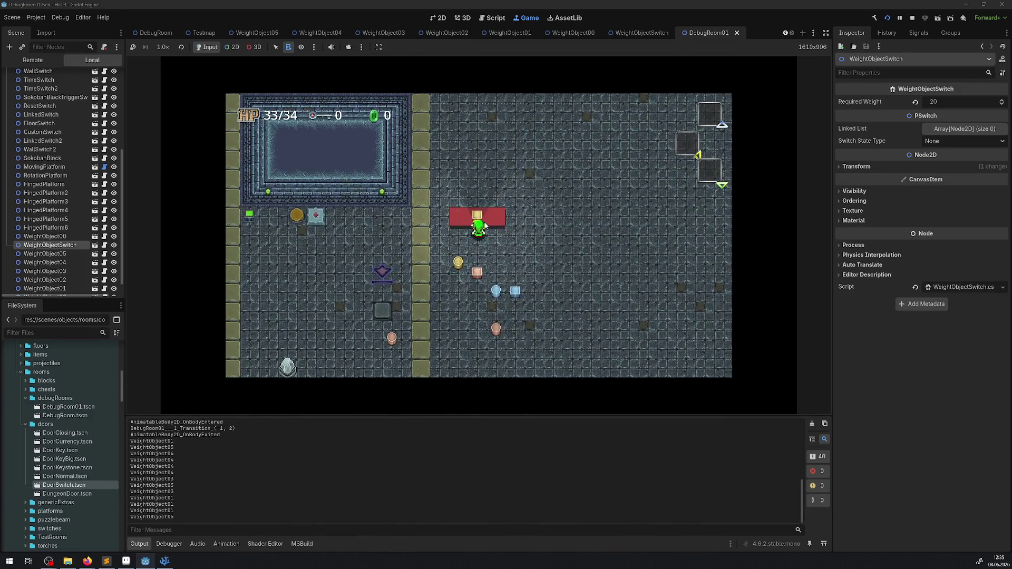
pyautogui.press('Down')
pyautogui.press('Up')
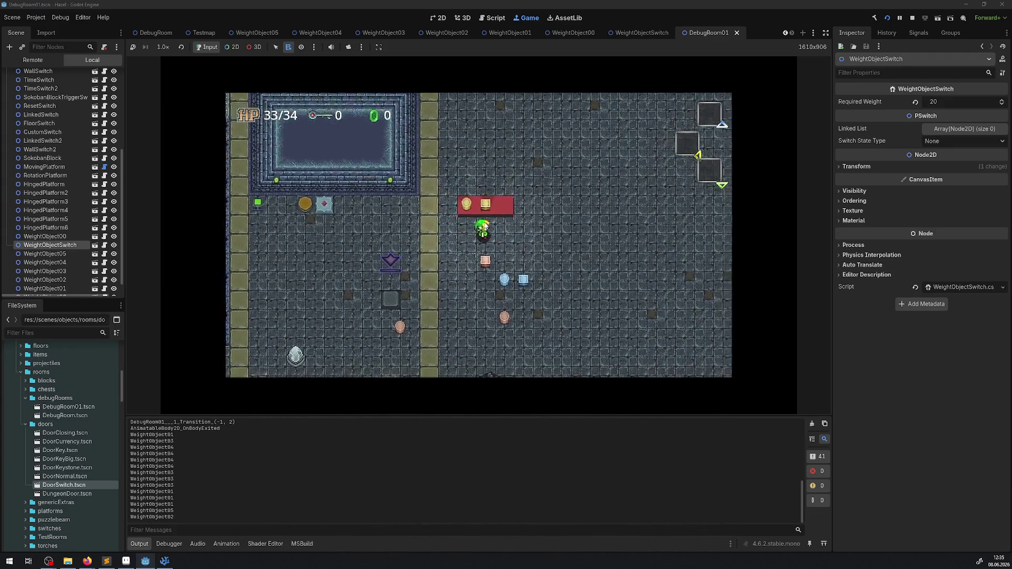
pyautogui.press('Down')
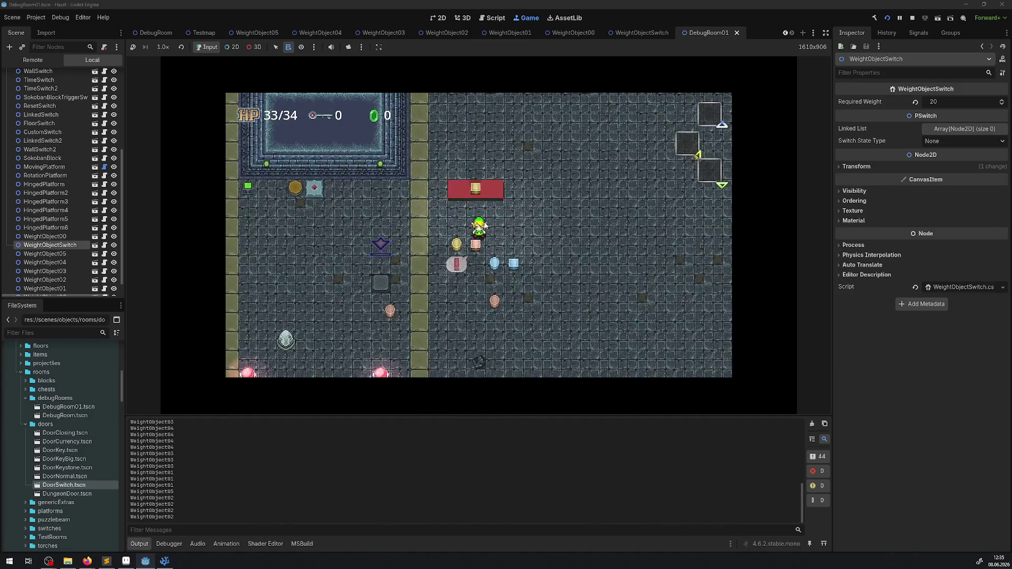
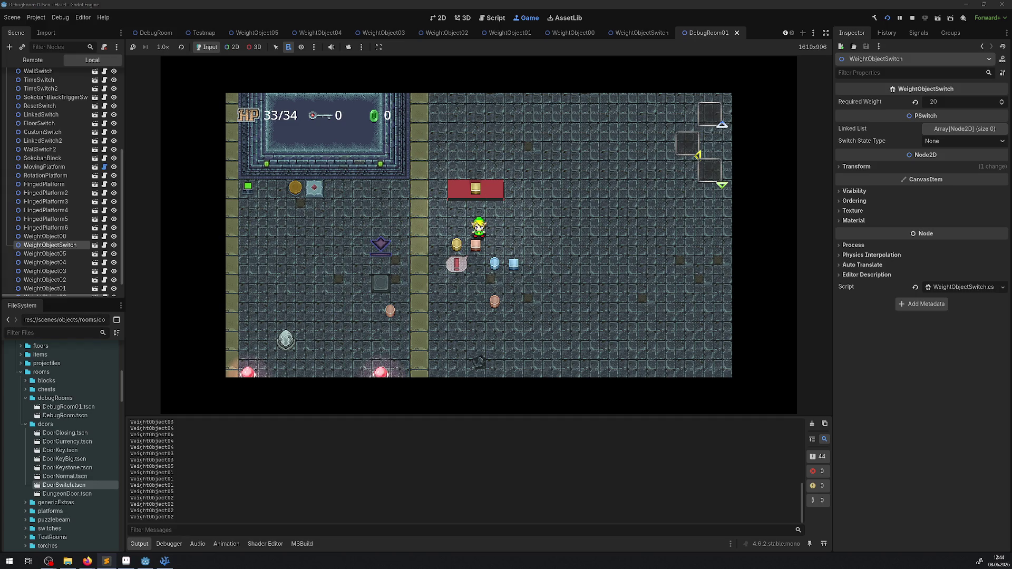
# - Stop the running game and close the DoorSwitch, PCarryObject, Hero and WallSwitch tabs in VS Code
pyautogui.click(908, 20)
pyautogui.click(165, 561)
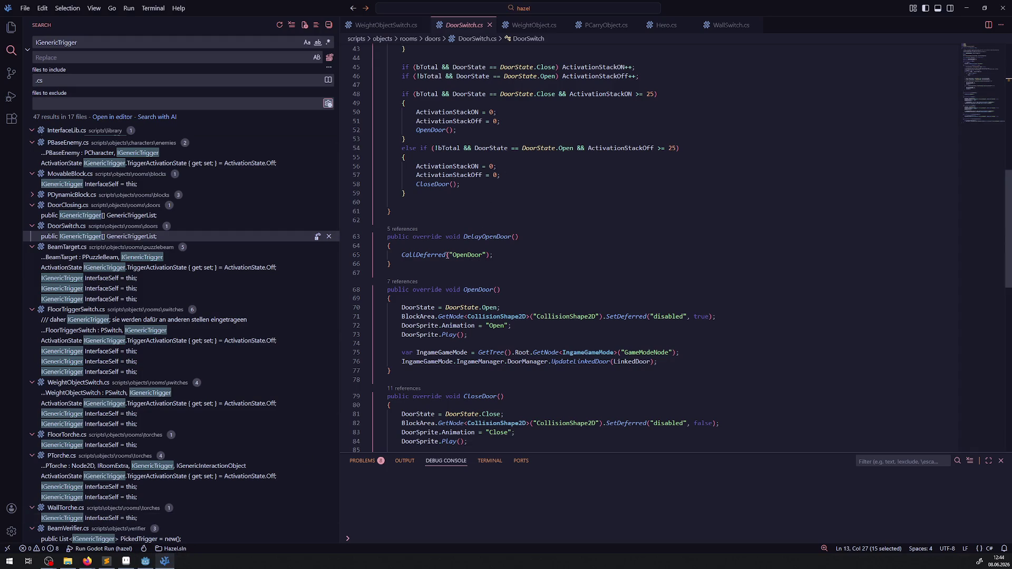
pyautogui.click(11, 27)
pyautogui.scroll(14, 527, 211)
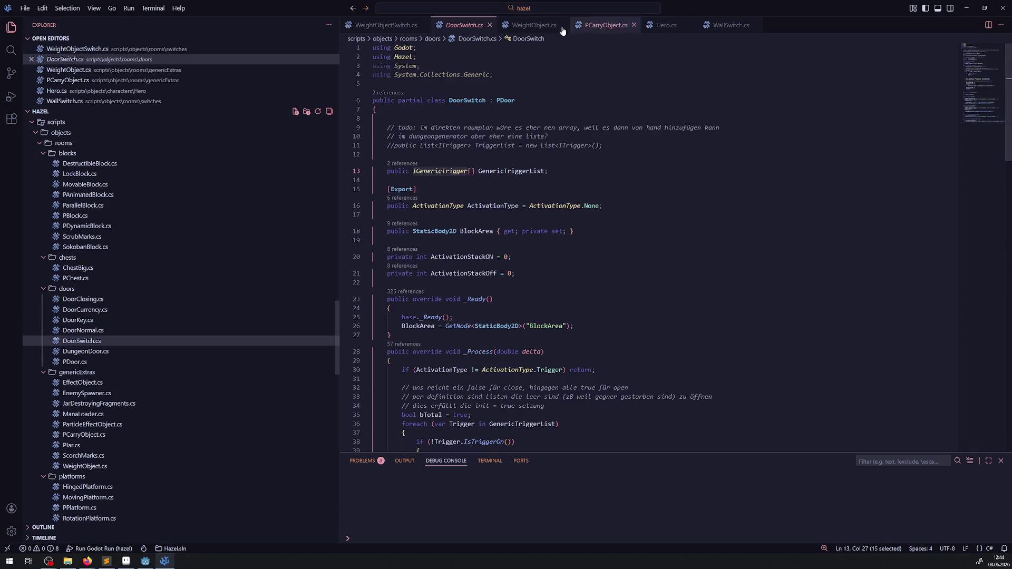
pyautogui.click(489, 25)
pyautogui.click(567, 27)
pyautogui.click(550, 25)
pyautogui.click(553, 24)
pyautogui.click(560, 25)
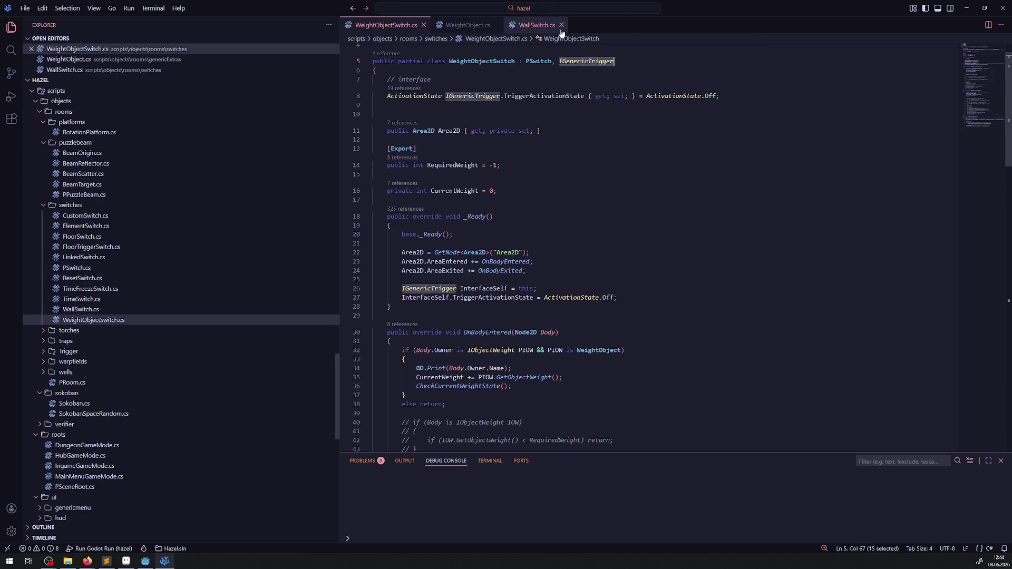
# - Look over WeightObject.cs, then open BeamVerifier.cs from the verifier scripts folder
pyautogui.click(472, 27)
pyautogui.moveTo(448, 91); pyautogui.dragTo(470, 90)
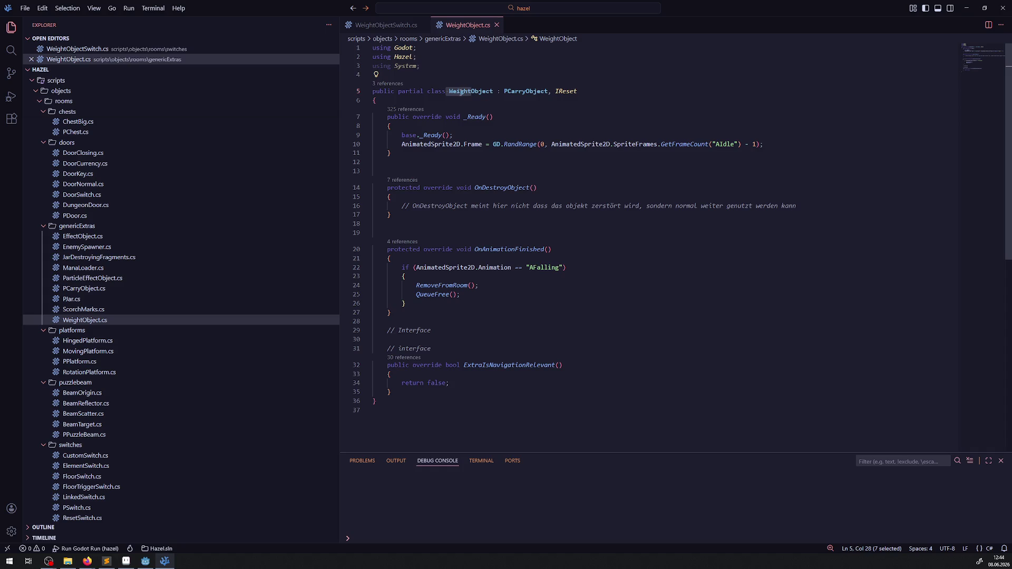
pyautogui.scroll(-5, 160, 302)
pyautogui.scroll(-2, 145, 312)
pyautogui.scroll(-3, 142, 379)
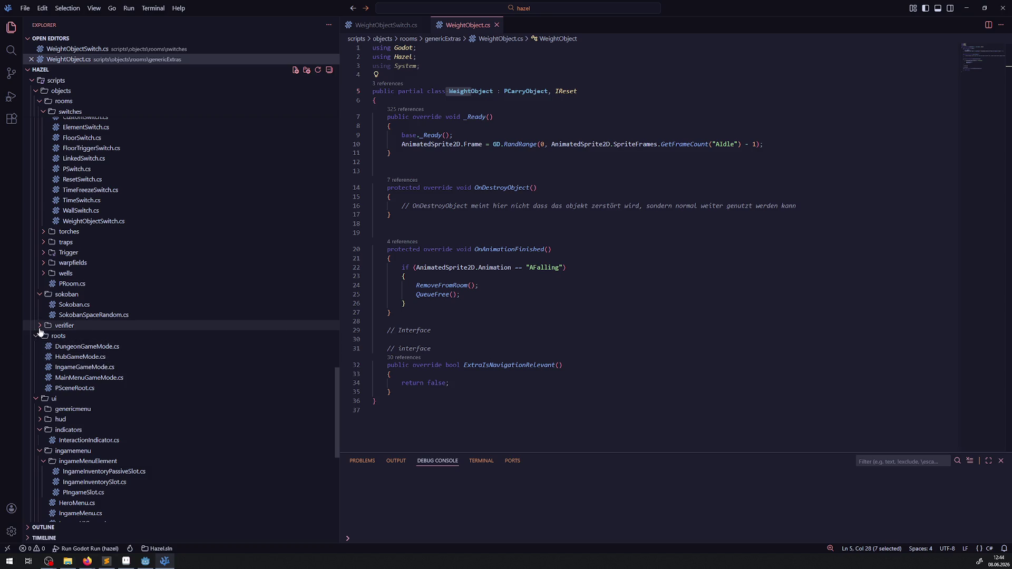
pyautogui.click(40, 326)
pyautogui.click(89, 337)
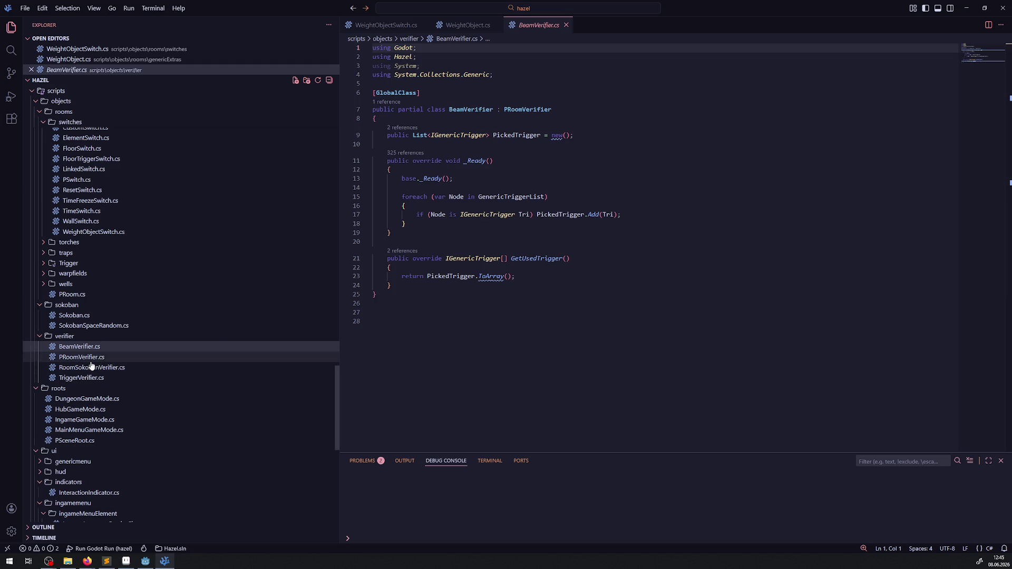
# - Read through PRoomVerifier.cs, RoomSokobanVerifier.cs and TriggerVerifier.cs, then return to Godot
pyautogui.click(90, 362)
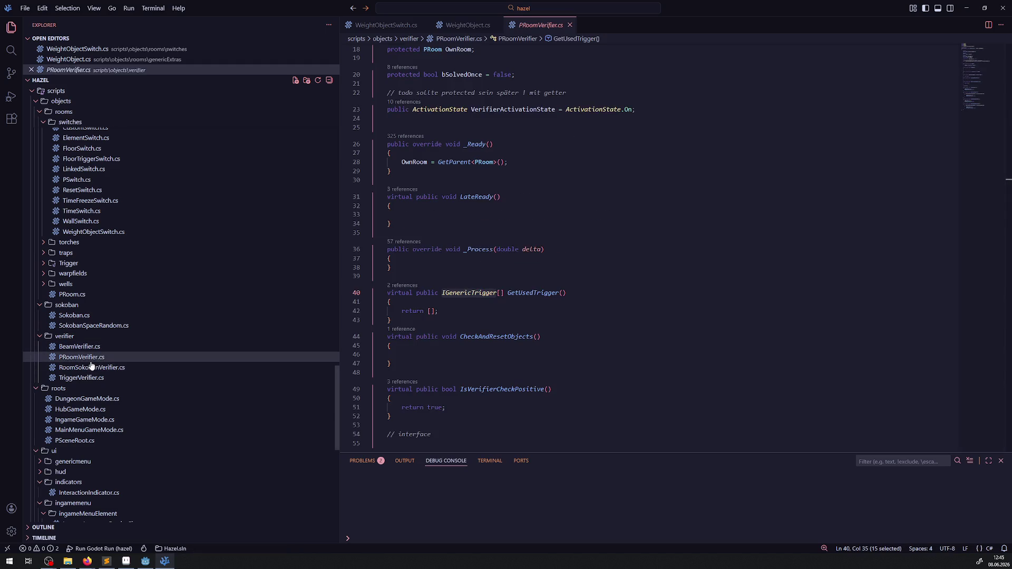
pyautogui.scroll(5, 459, 319)
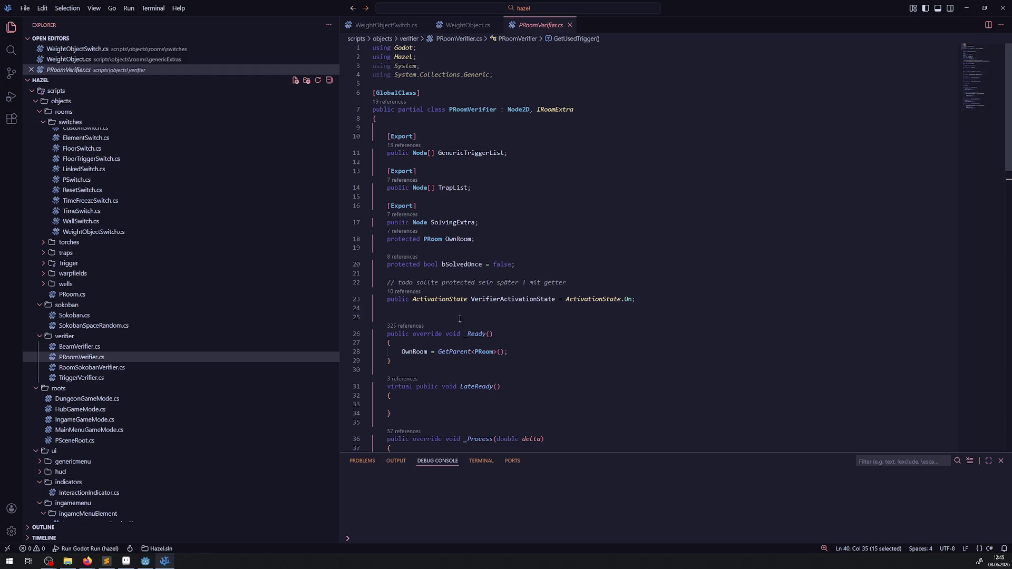
pyautogui.click(104, 367)
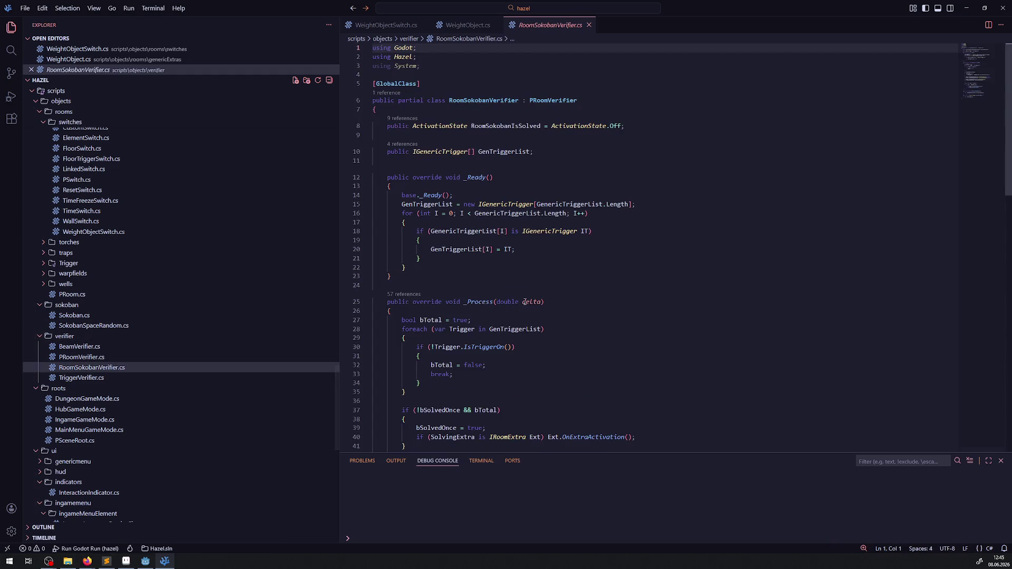
pyautogui.click(69, 378)
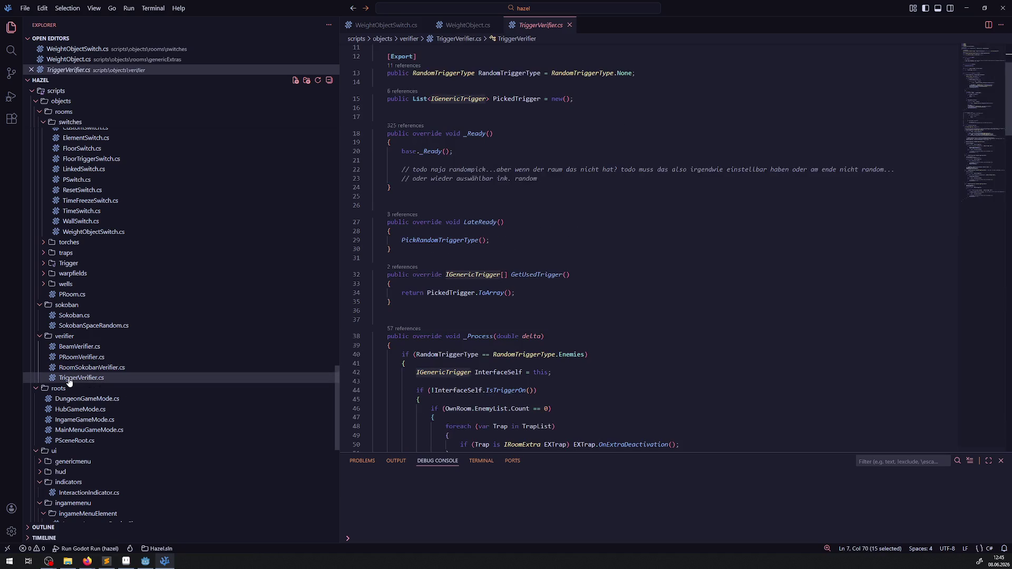
pyautogui.scroll(3, 602, 312)
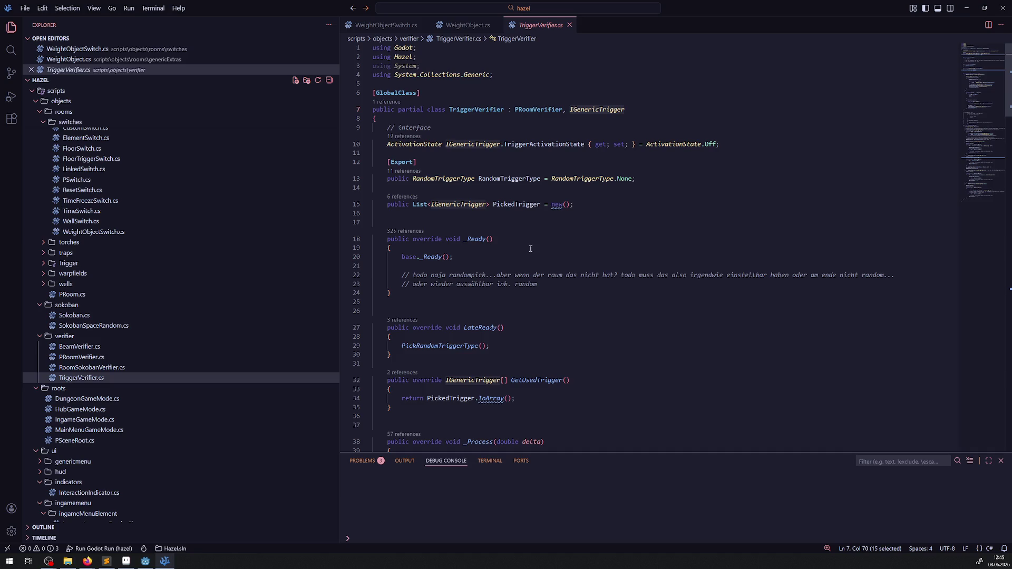
pyautogui.hotkey('shift', 'Down')
pyautogui.hotkey('shift', 'Down')
pyautogui.hotkey('shift', 'Down')
pyautogui.scroll(-5, 581, 303)
pyautogui.scroll(-7, 580, 304)
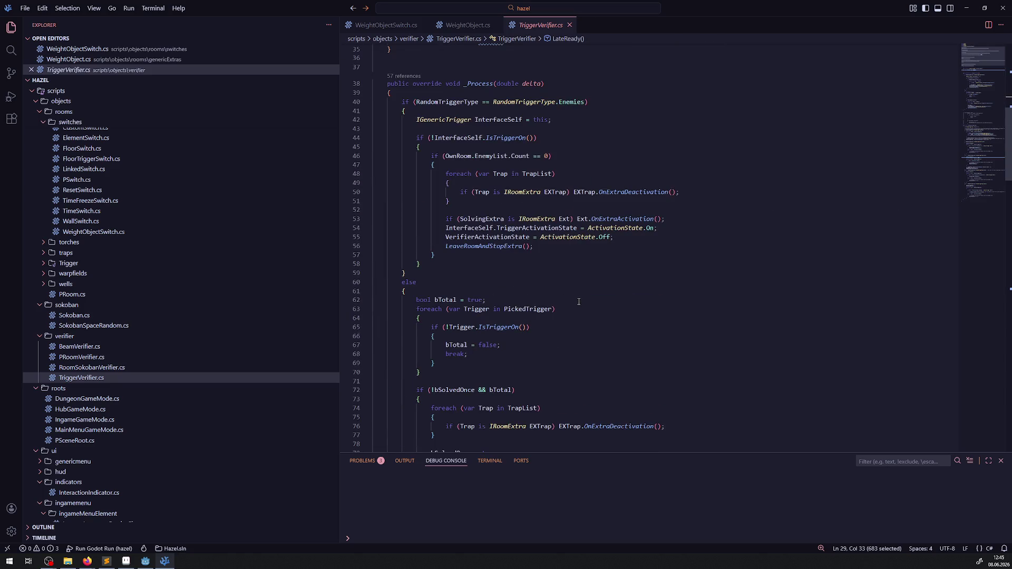
pyautogui.scroll(-18, 577, 300)
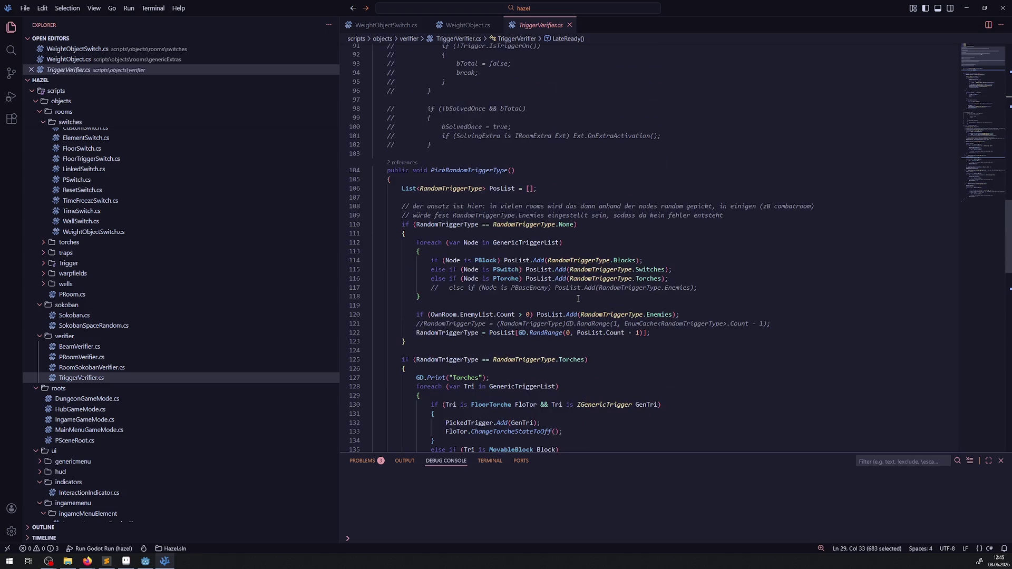
pyautogui.scroll(20, 410, 190)
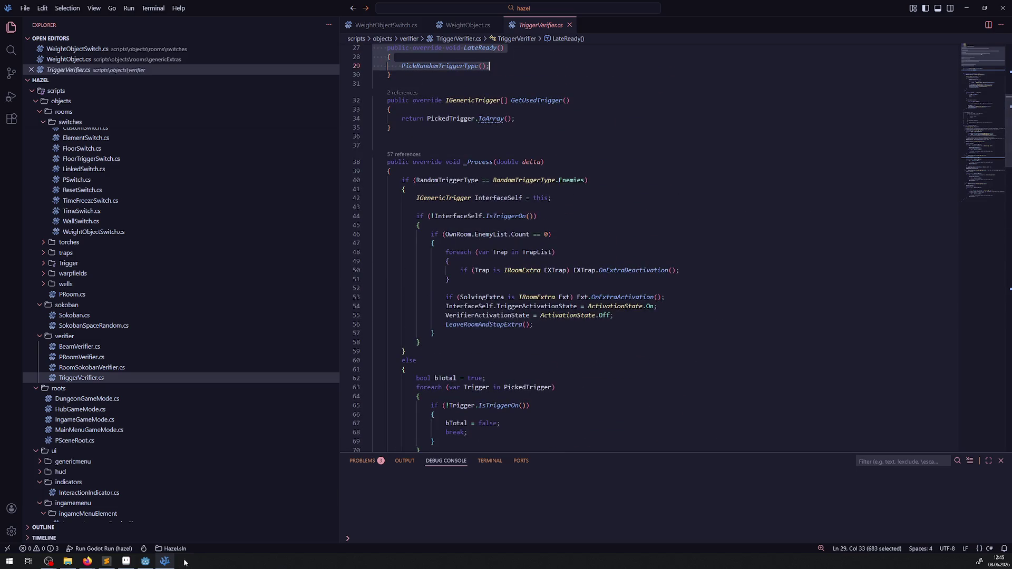
pyautogui.click(148, 564)
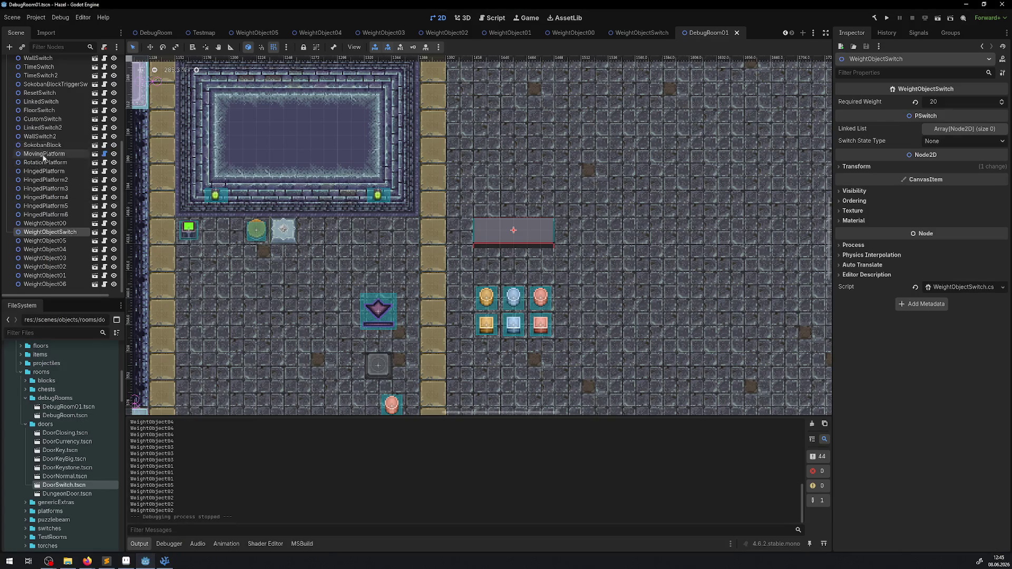
# - Add a TriggerVerifier child node to DebugRoom01, keep Random Trigger Type at None, and open its script
pyautogui.click(33, 64)
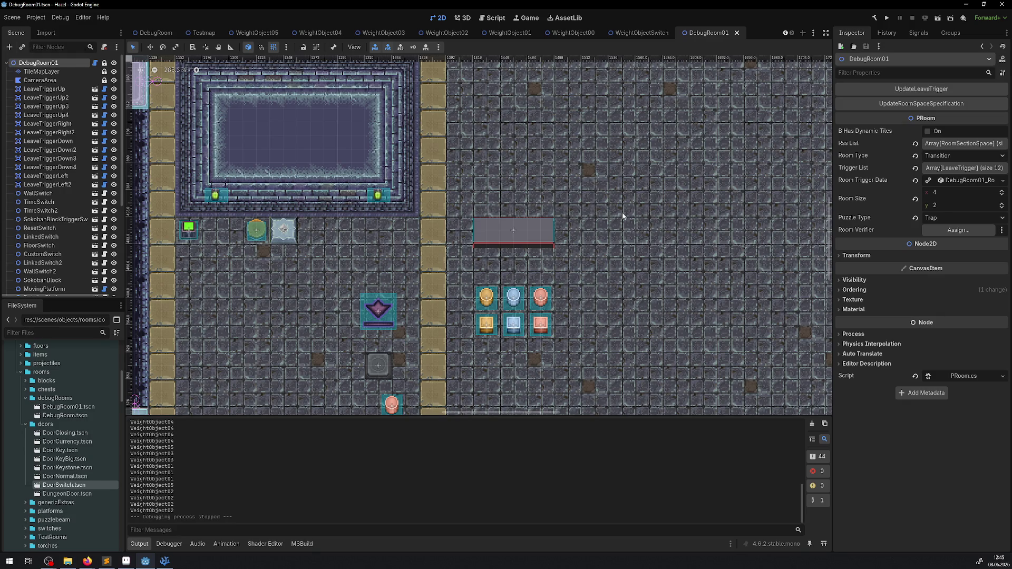
pyautogui.click(12, 49)
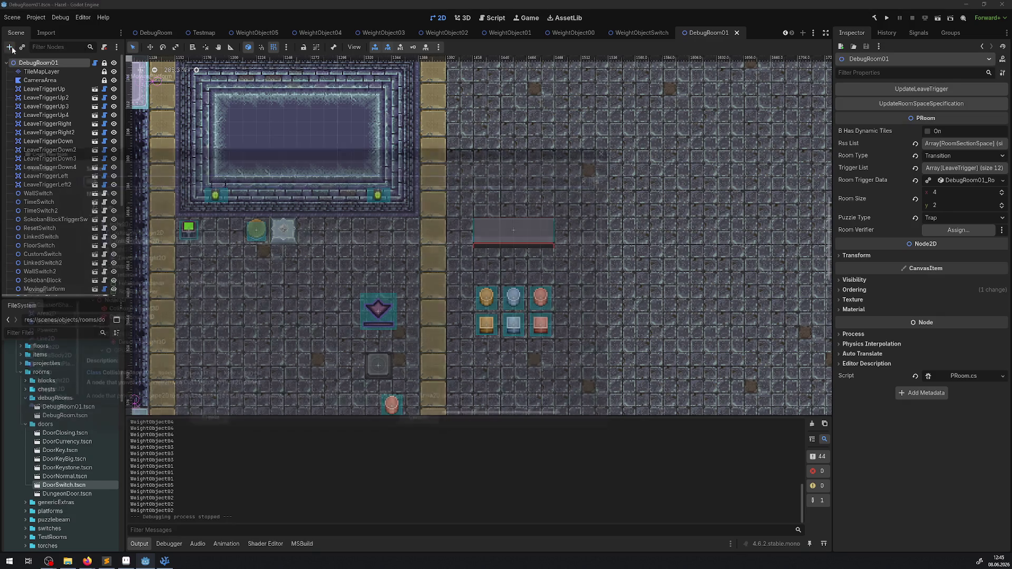
pyautogui.write('verif')
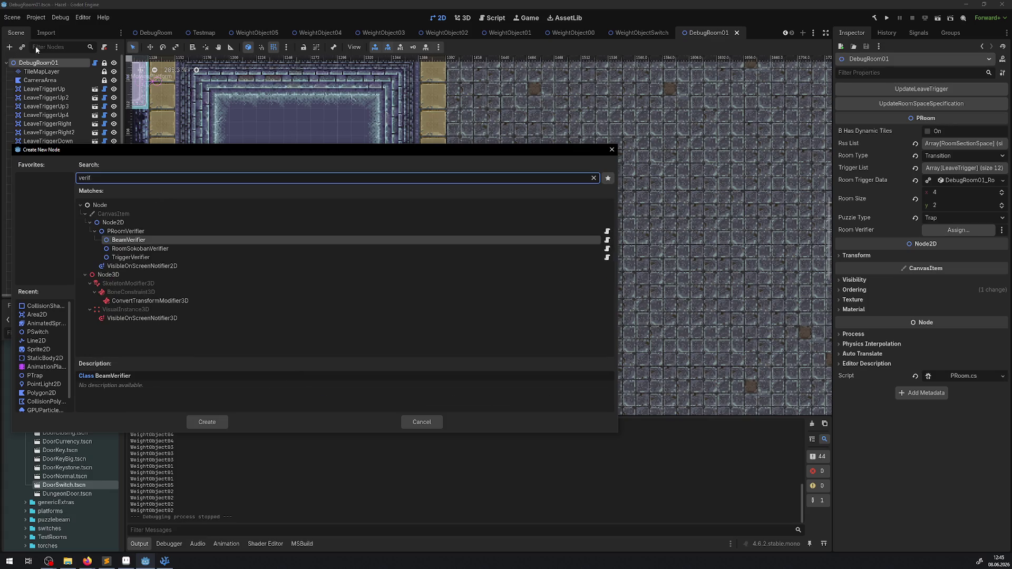
pyautogui.doubleClick(126, 256)
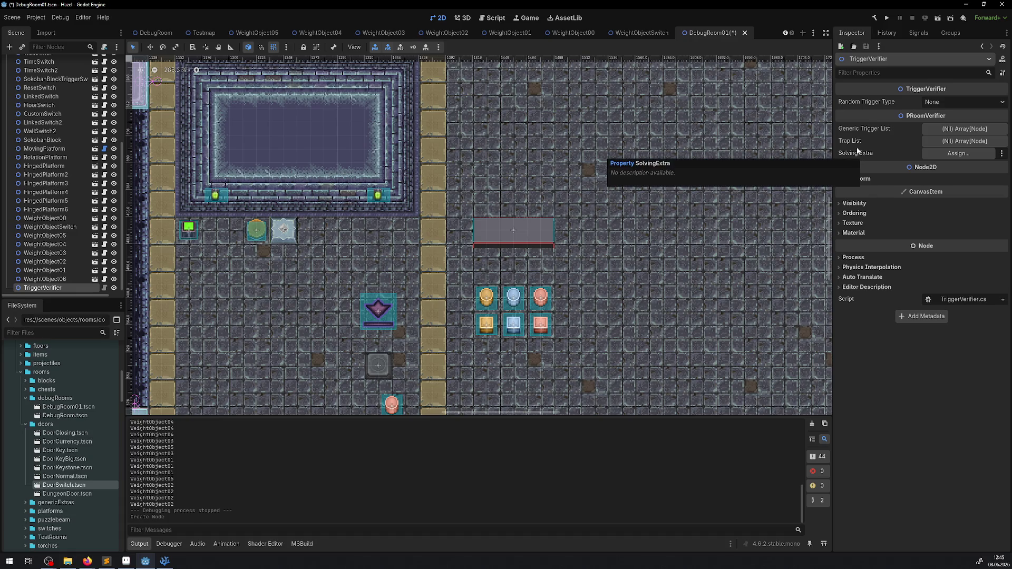
pyautogui.click(932, 101)
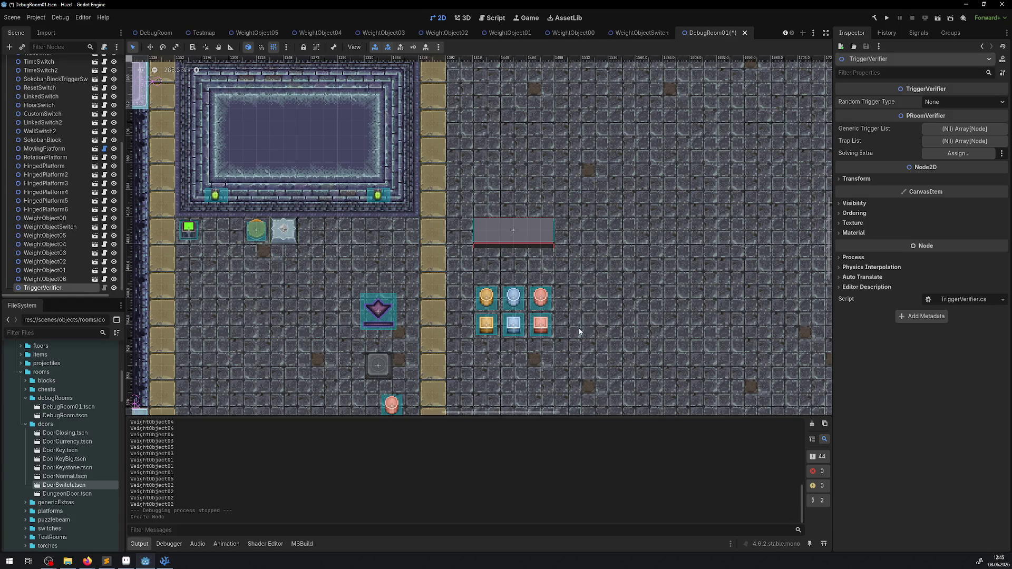
pyautogui.click(46, 278)
pyautogui.click(104, 288)
pyautogui.scroll(-3, 499, 321)
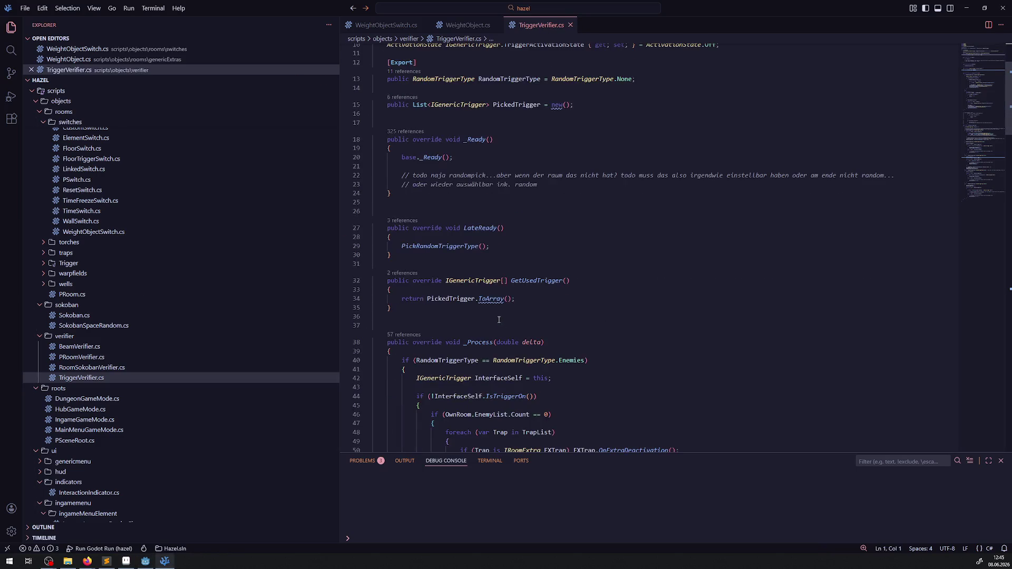
# - Review PickRandomTriggerType and the RandomTriggerType uses around lines 110–123, then return to Godot
pyautogui.doubleClick(438, 246)
pyautogui.scroll(-15, 545, 296)
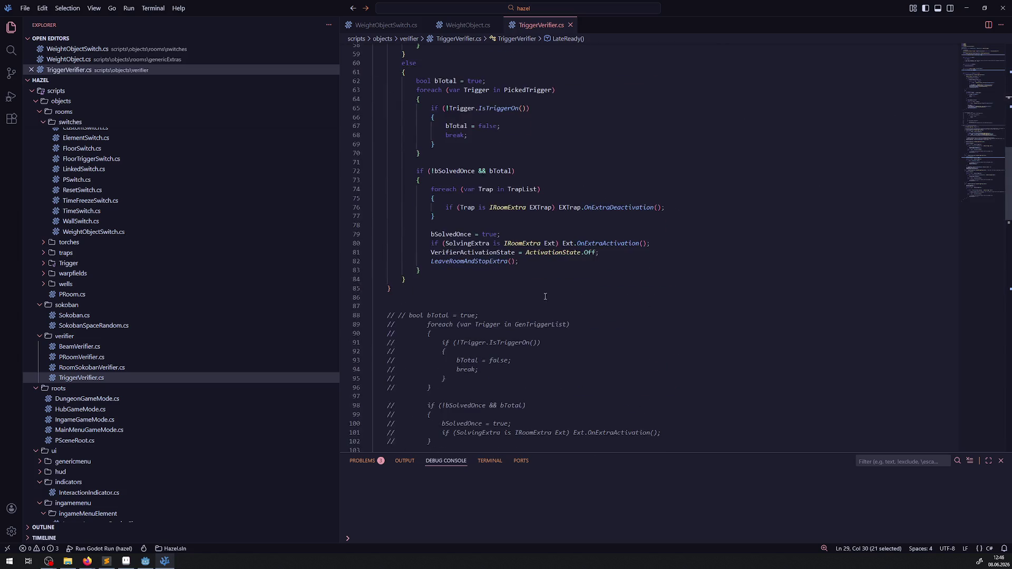
pyautogui.scroll(-13, 545, 296)
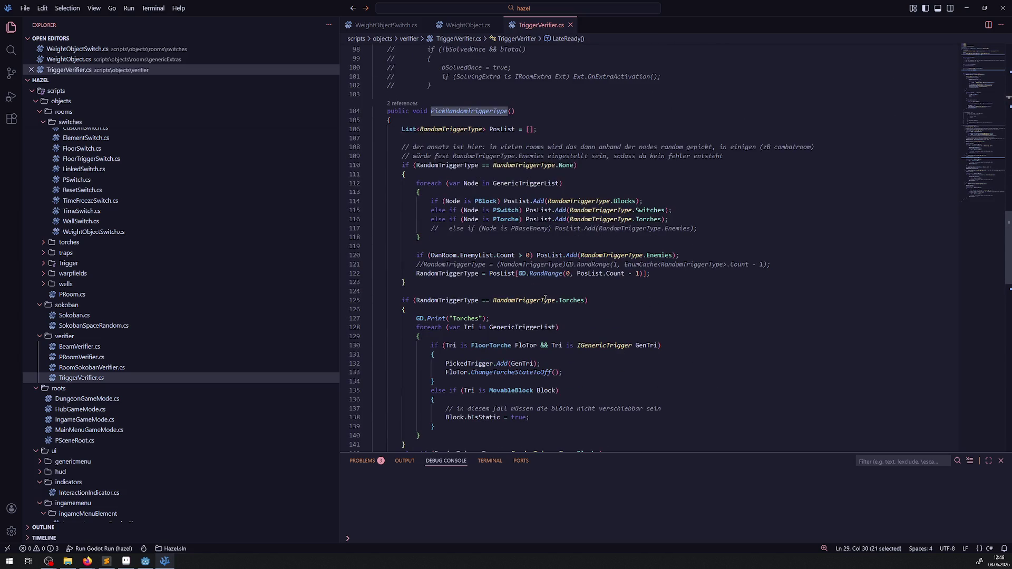
pyautogui.doubleClick(448, 165)
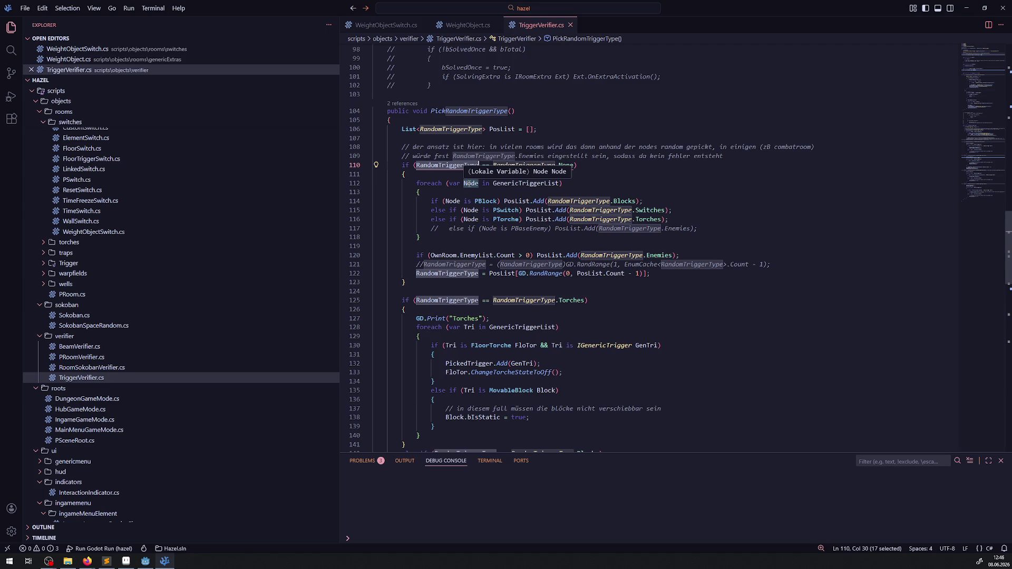
pyautogui.click(585, 131)
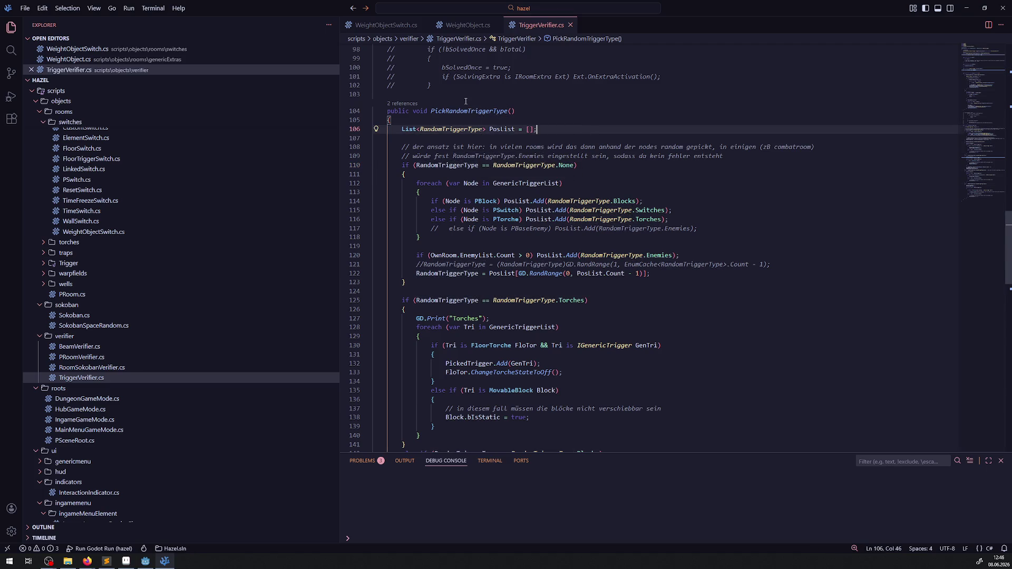
pyautogui.click(527, 111)
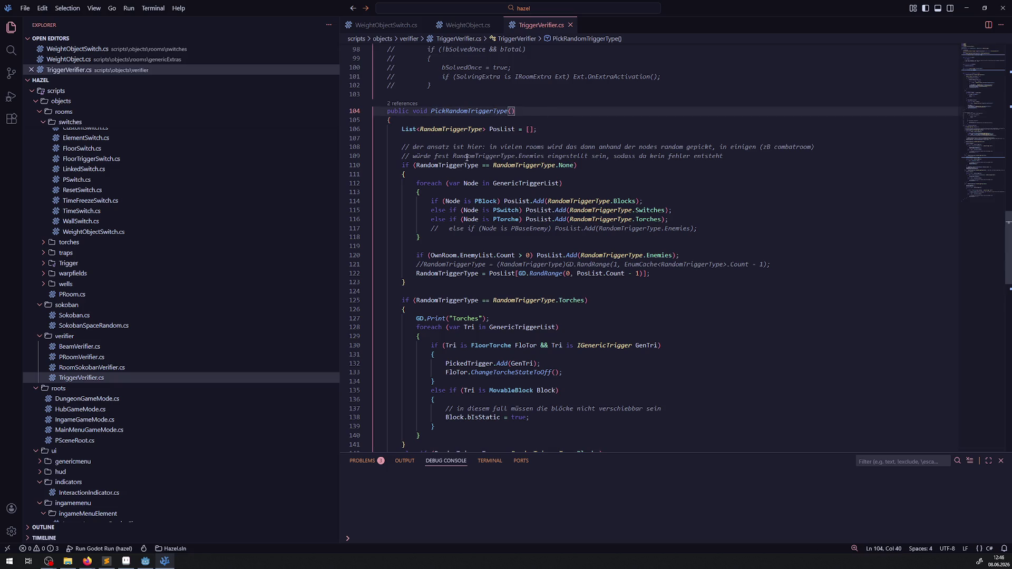
pyautogui.doubleClick(534, 166)
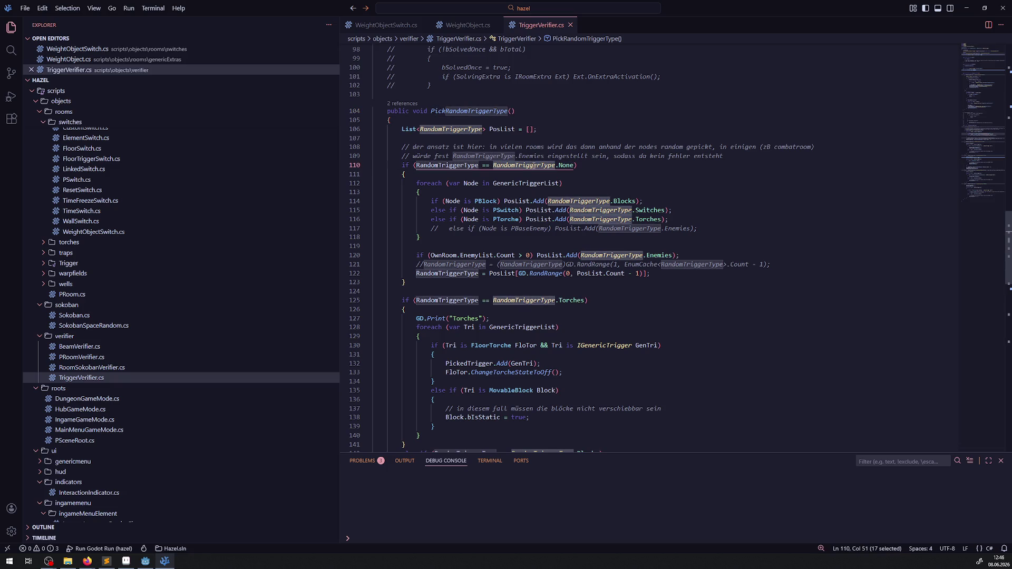
pyautogui.click(634, 283)
pyautogui.hotkey('shift', 'Up')
pyautogui.hotkey('shift', 'Up')
pyautogui.hotkey('shift', 'Up')
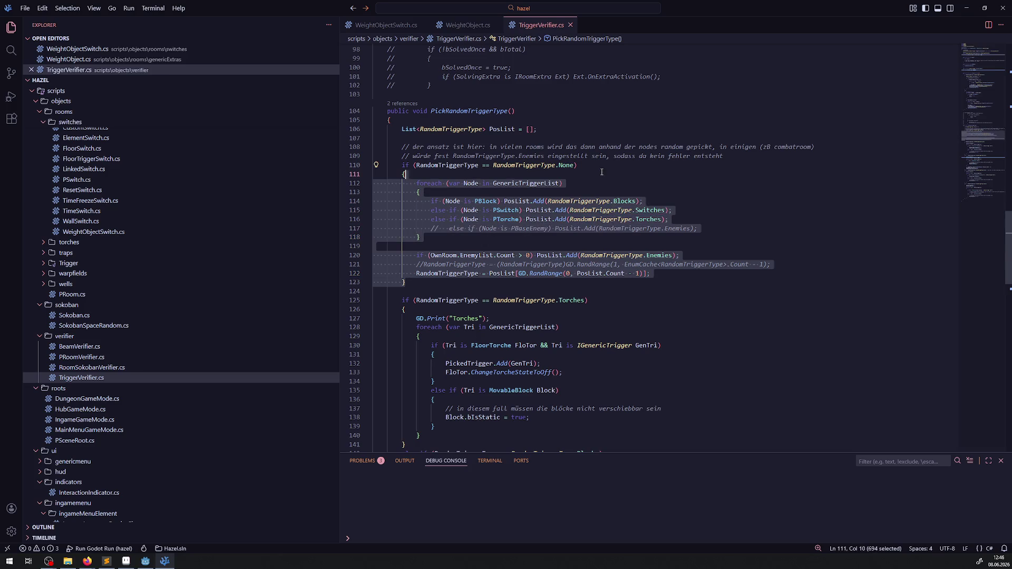
pyautogui.scroll(-10, 635, 283)
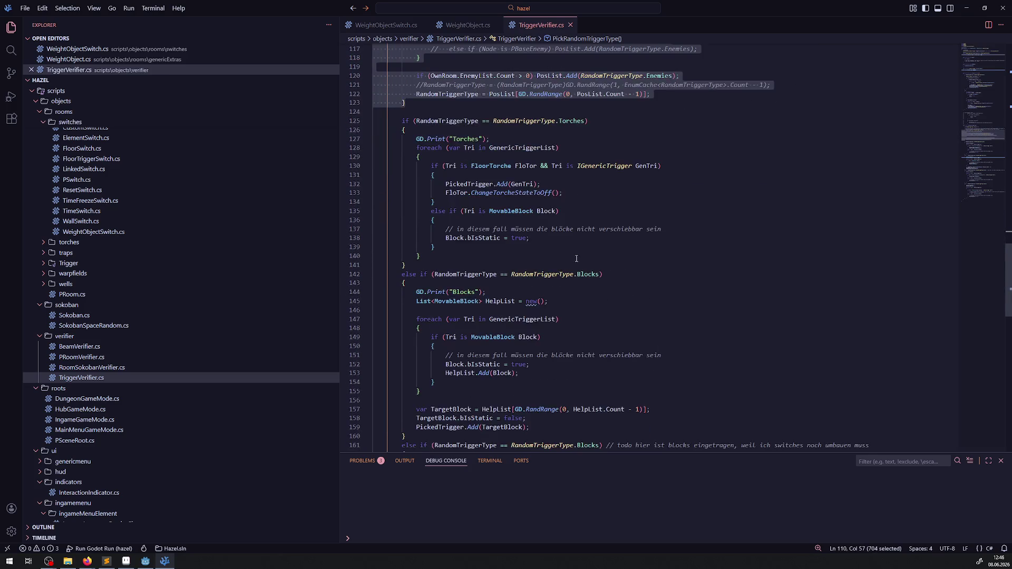
pyautogui.click(160, 560)
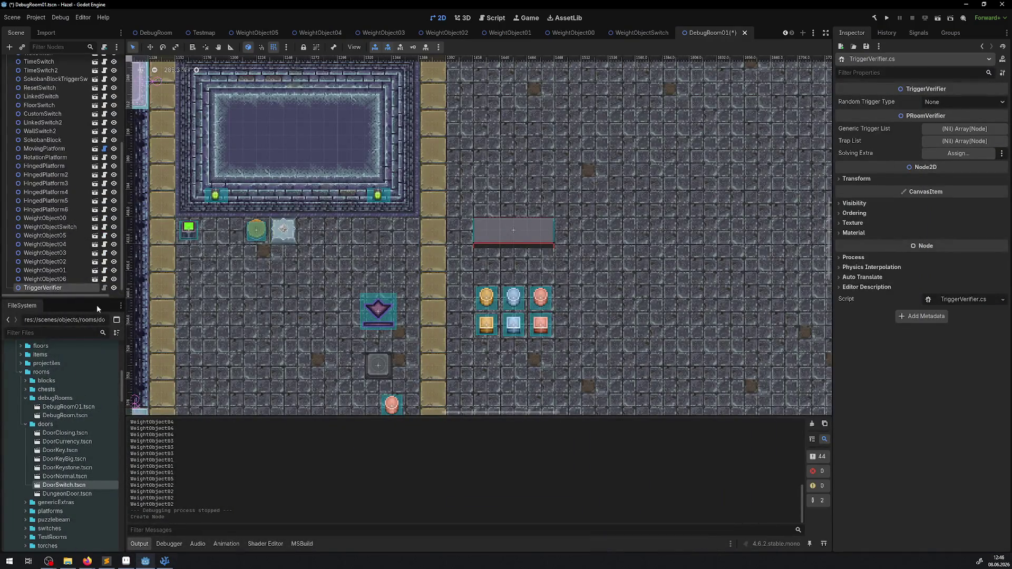
# - Delete the TriggerVerifier node from DebugRoom01, confirm, and save the scene
pyautogui.click(42, 288)
pyautogui.press('Delete')
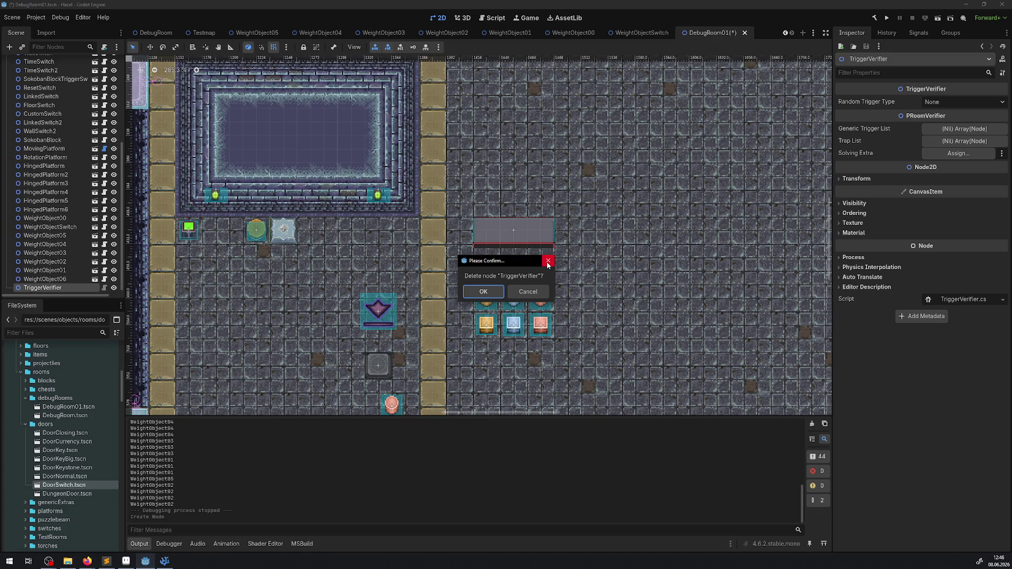
pyautogui.click(484, 292)
pyautogui.hotkey('ctrl', 's')
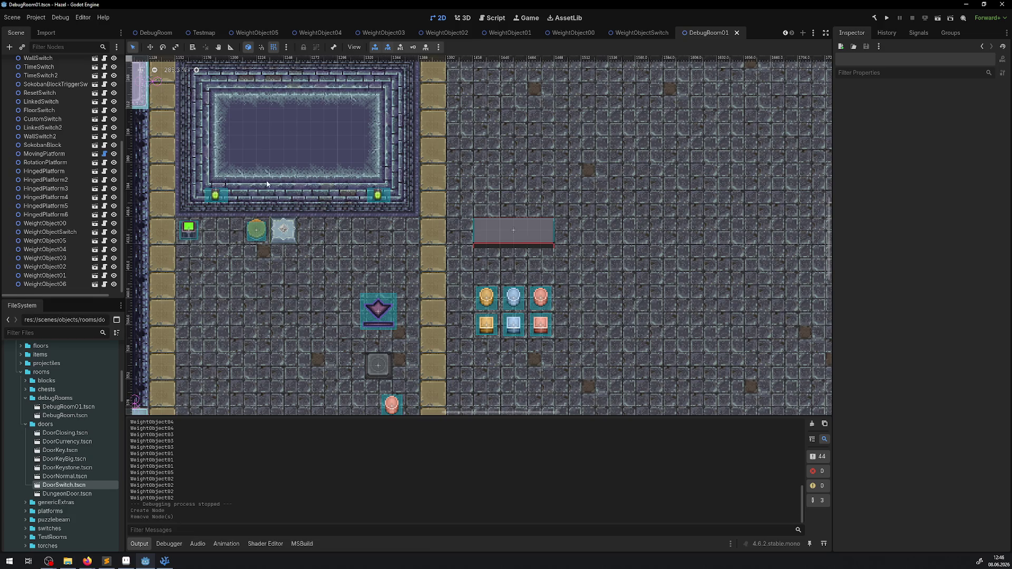
pyautogui.hotkey('alt', 'Tab')
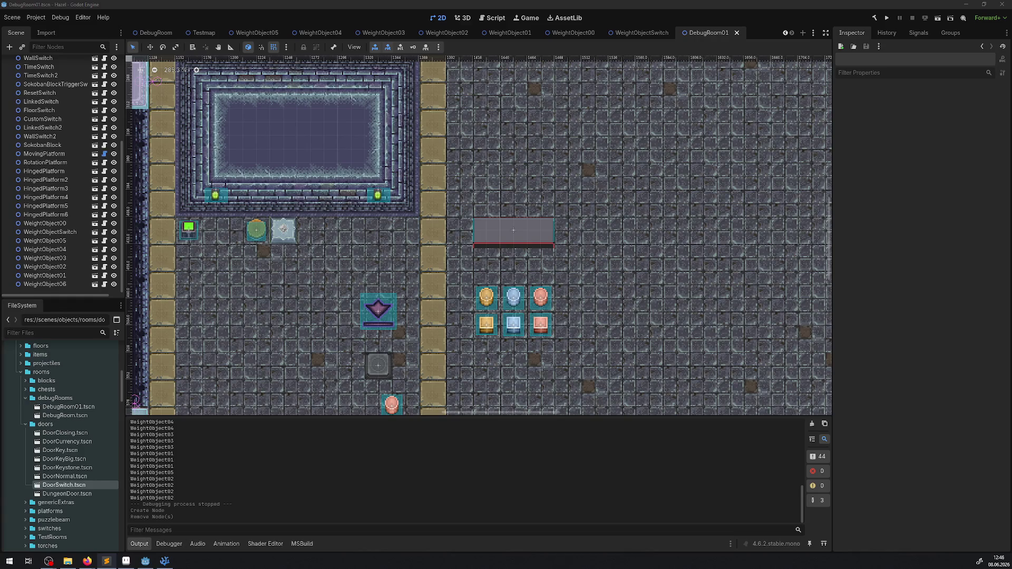
pyautogui.hotkey('alt', 'Tab')
# - Scroll TriggerVerifier.cs to the top and select the TriggerVerifier class name on line 7
pyautogui.scroll(20, 445, 210)
pyautogui.doubleClick(476, 109)
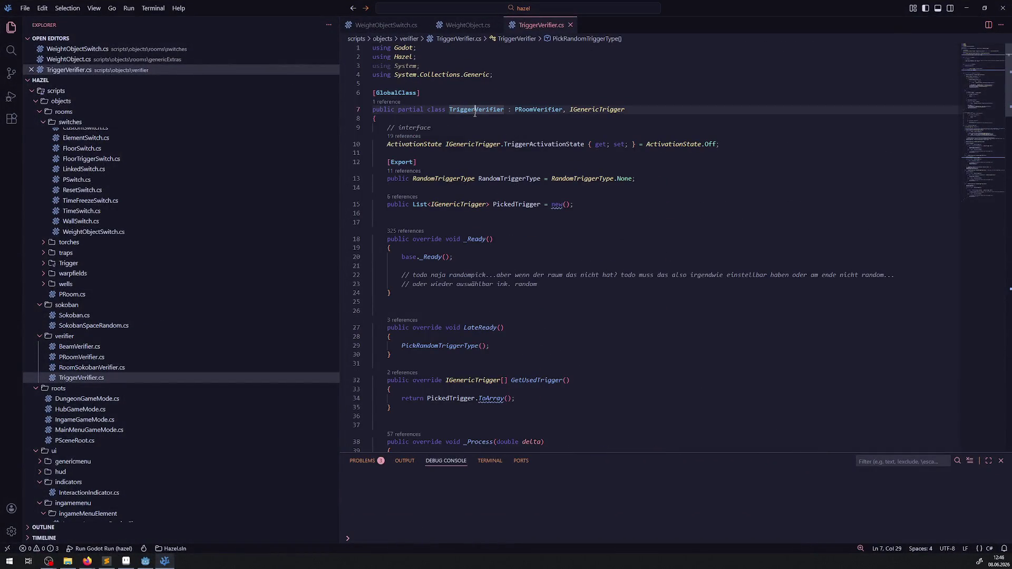
pyautogui.hotkey('alt', 'Tab')
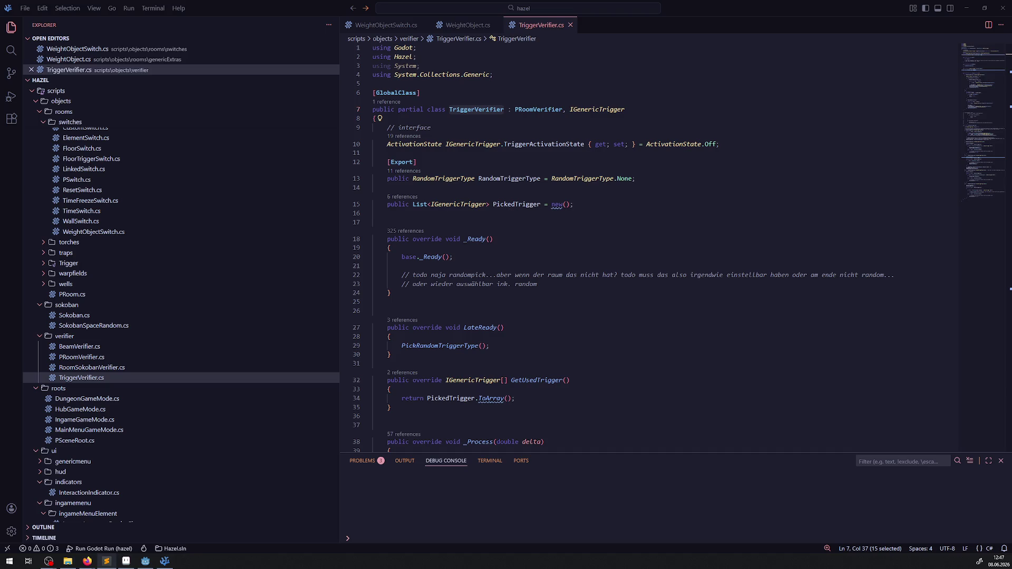
# - Show WeightObjectSwitch.cs with its class name selected, then return to Godot
pyautogui.click(385, 25)
pyautogui.doubleClick(495, 91)
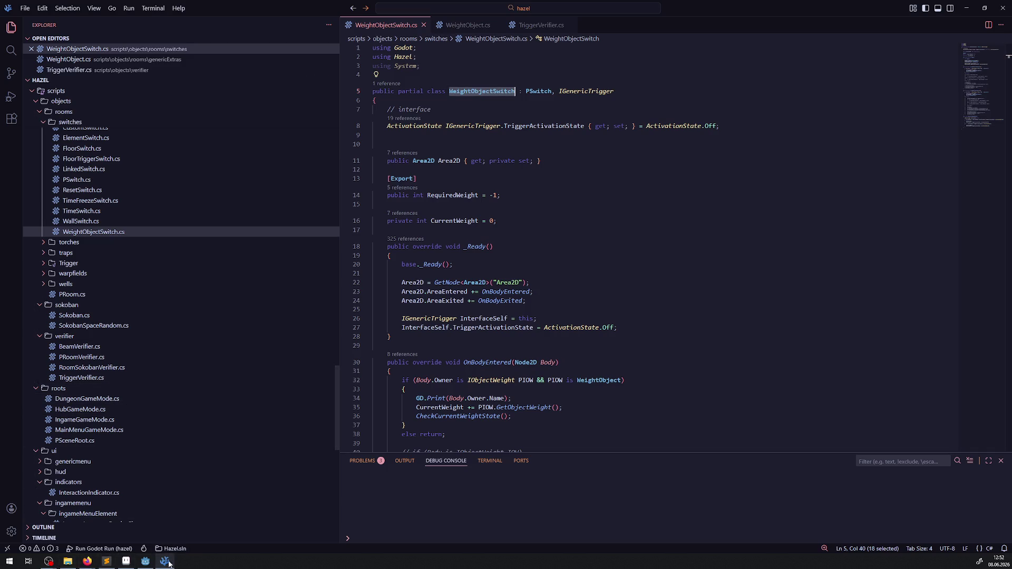
pyautogui.click(146, 561)
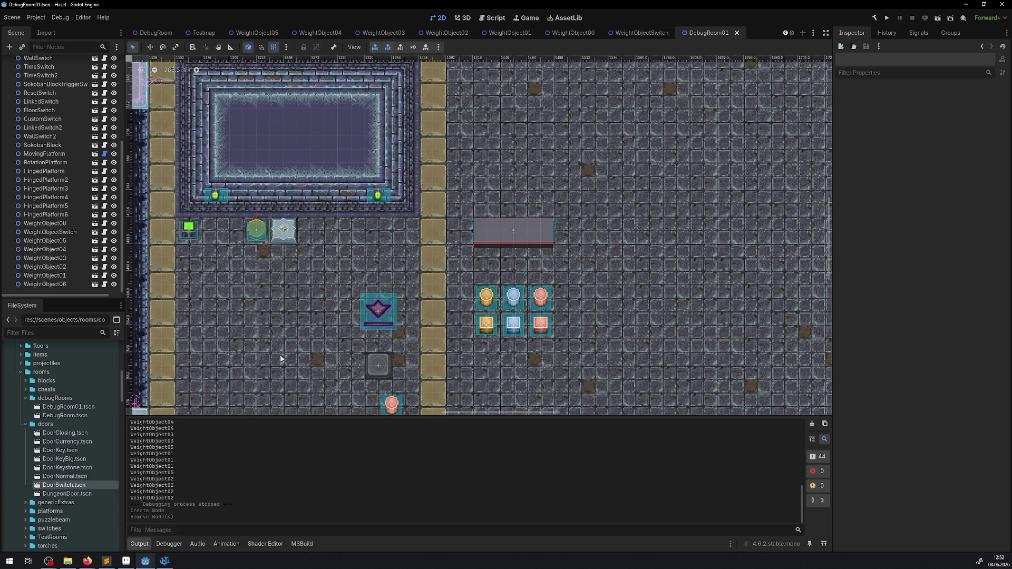
# - Collapse the doors and scripts folders, expand simpleSokoban, and open the Sokoban001 scene
pyautogui.click(25, 424)
pyautogui.scroll(5, 60, 485)
pyautogui.scroll(5, 60, 484)
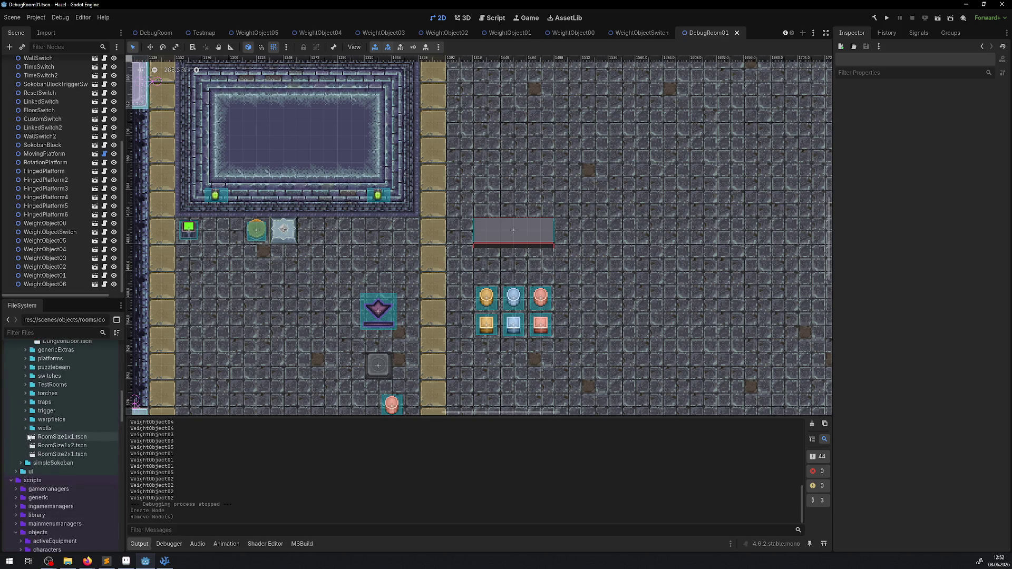
pyautogui.click(12, 480)
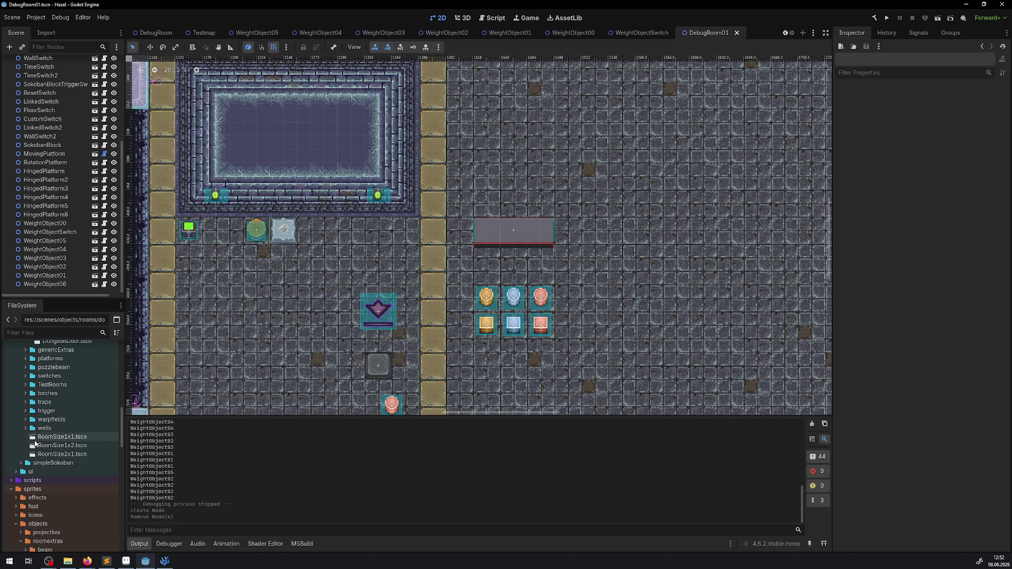
pyautogui.click(24, 463)
pyautogui.click(20, 463)
pyautogui.doubleClick(68, 480)
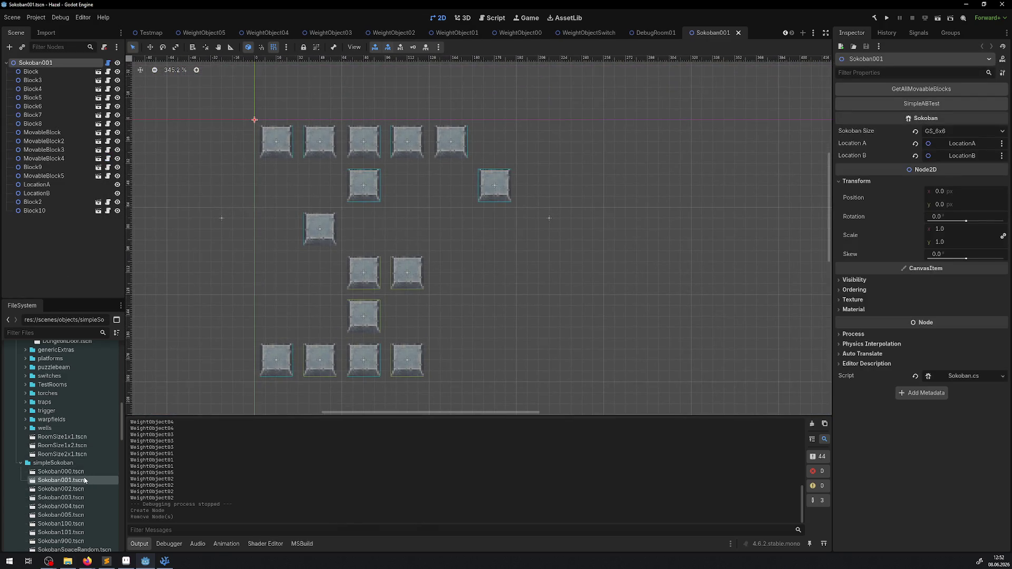
# - Open Sokoban000, list the traps folder's scenes, and return to the DebugRoom01 tab
pyautogui.doubleClick(79, 471)
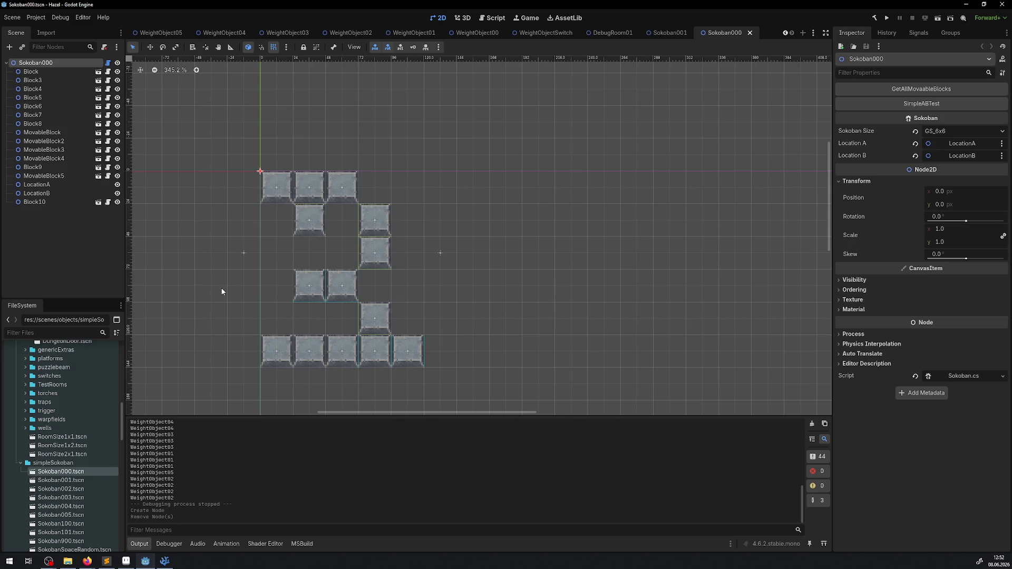
pyautogui.click(20, 463)
pyautogui.click(26, 404)
pyautogui.scroll(-5, 47, 414)
pyautogui.scroll(6, 50, 414)
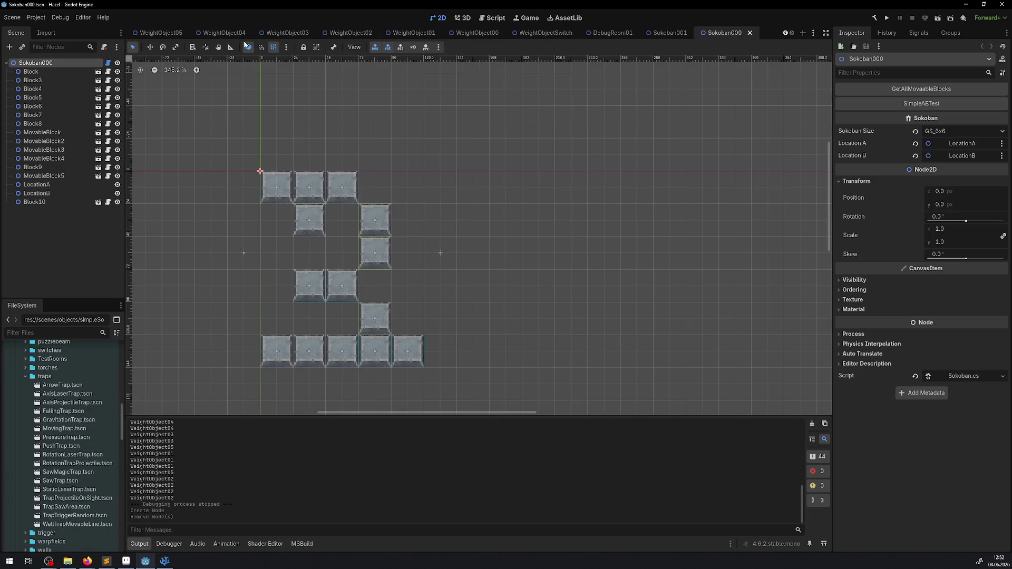
pyautogui.scroll(3, 200, 33)
pyautogui.click(201, 33)
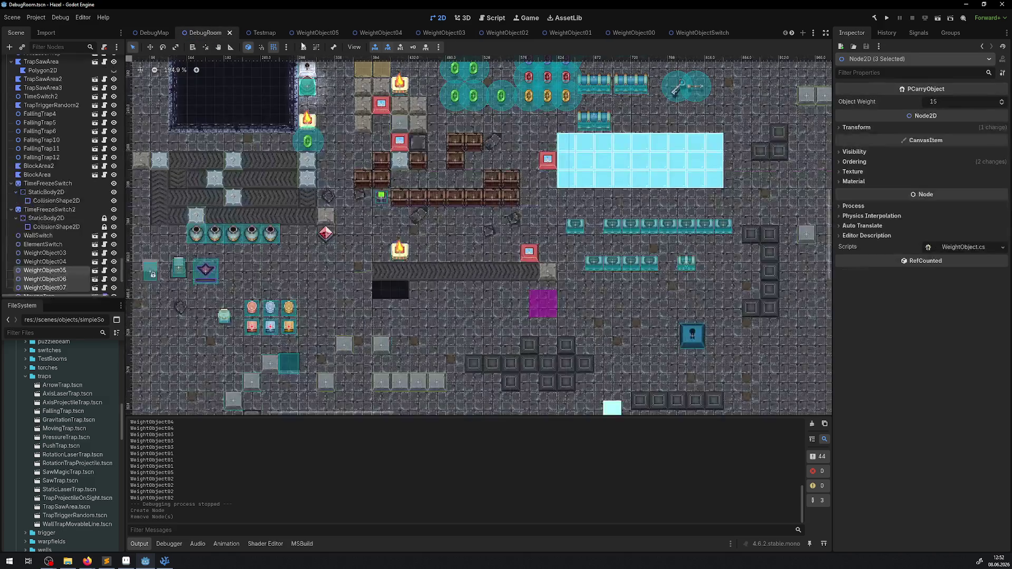
pyautogui.scroll(-6, 612, 33)
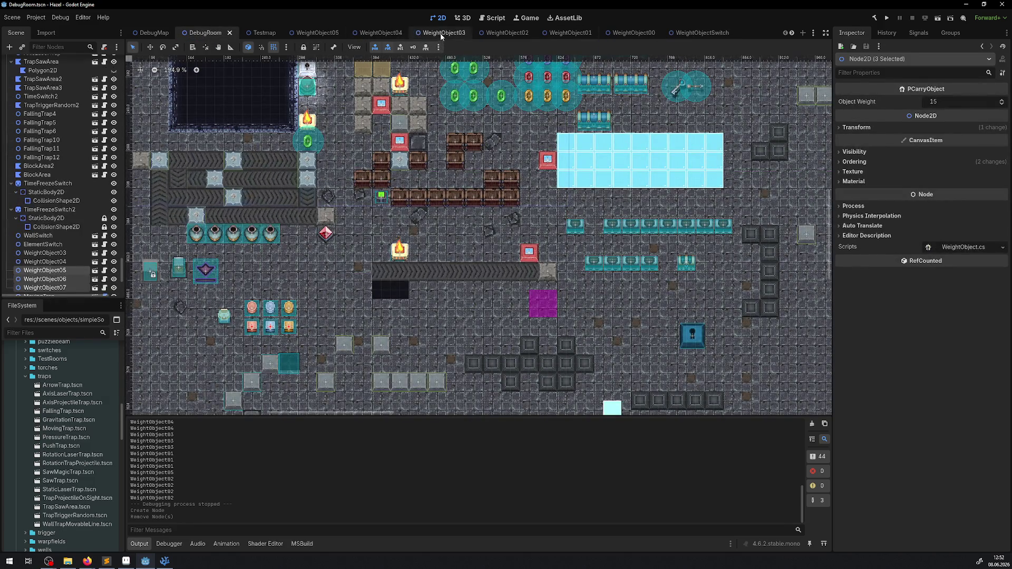
pyautogui.click(613, 32)
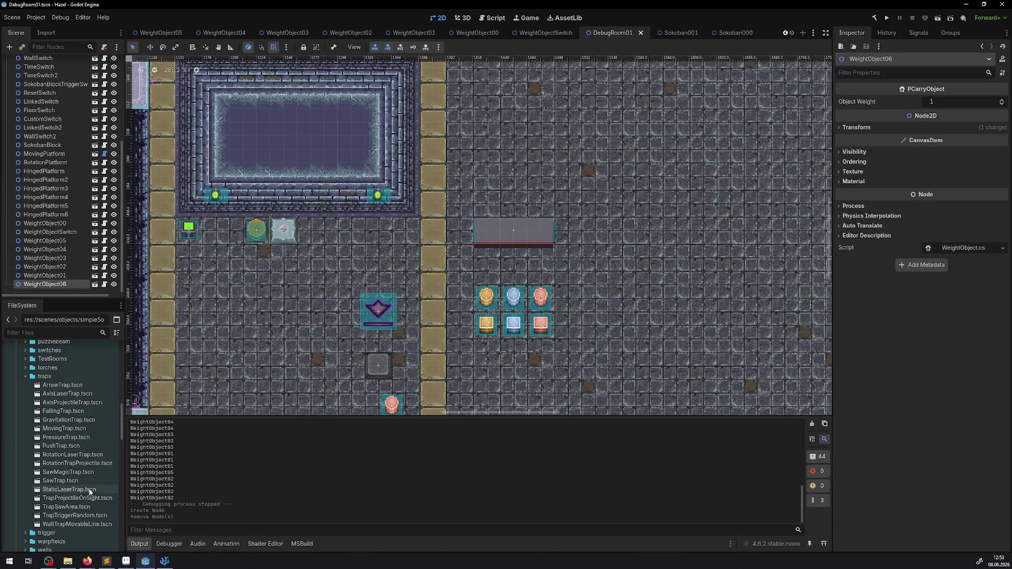
# - Instance TrapTriggerRandom.tscn into DebugRoom01 and draw its four-corner trapezoid trigger polygon
pyautogui.moveTo(83, 516)
pyautogui.mouseDown()
pyautogui.moveTo(458, 351)
pyautogui.moveTo(676, 215)
pyautogui.moveTo(662, 203)
pyautogui.mouseUp()
pyautogui.scroll(4, 678, 230)
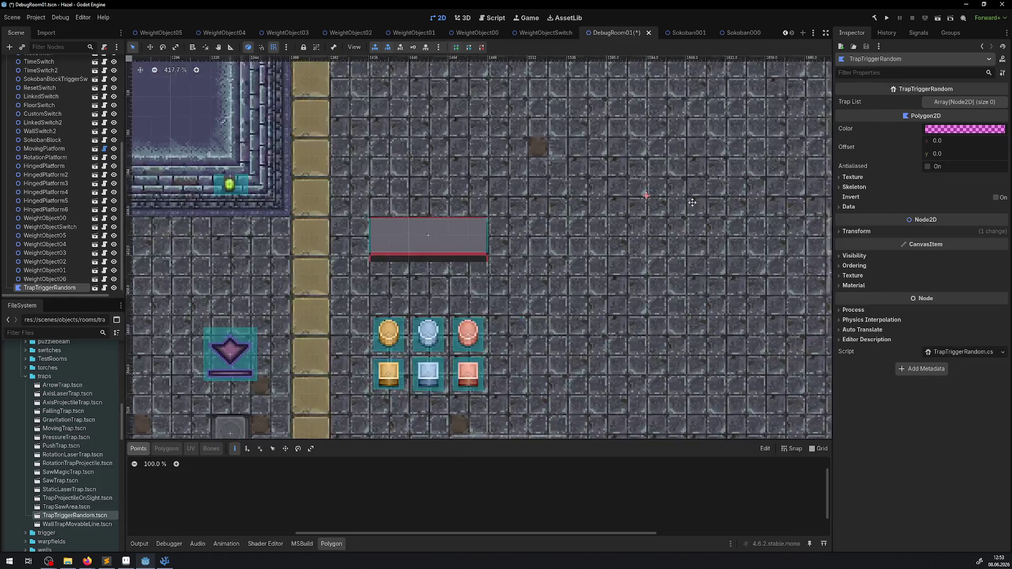
pyautogui.click(411, 356)
pyautogui.click(391, 158)
pyautogui.click(629, 158)
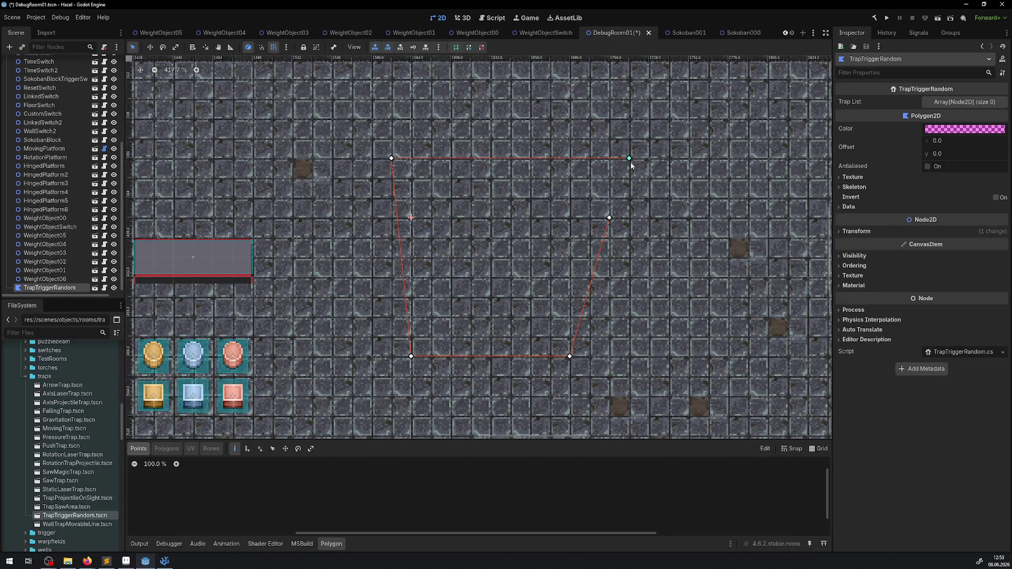
pyautogui.click(610, 217)
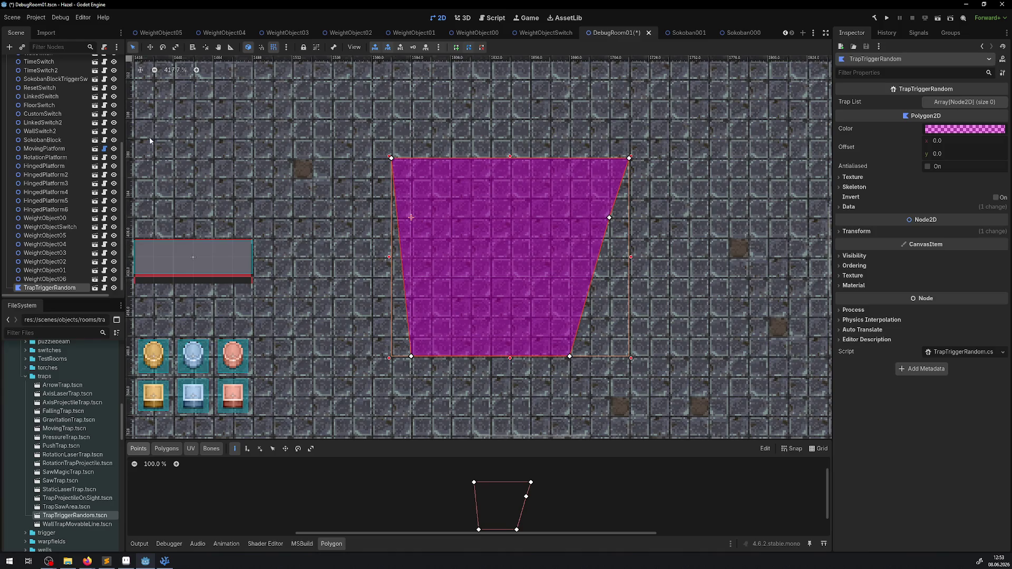
pyautogui.scroll(-1, 63, 238)
# - Cancel a first deletion of TrapTriggerRandom and inspect its Polygon2D-based script
pyautogui.click(49, 285)
pyautogui.press('Delete')
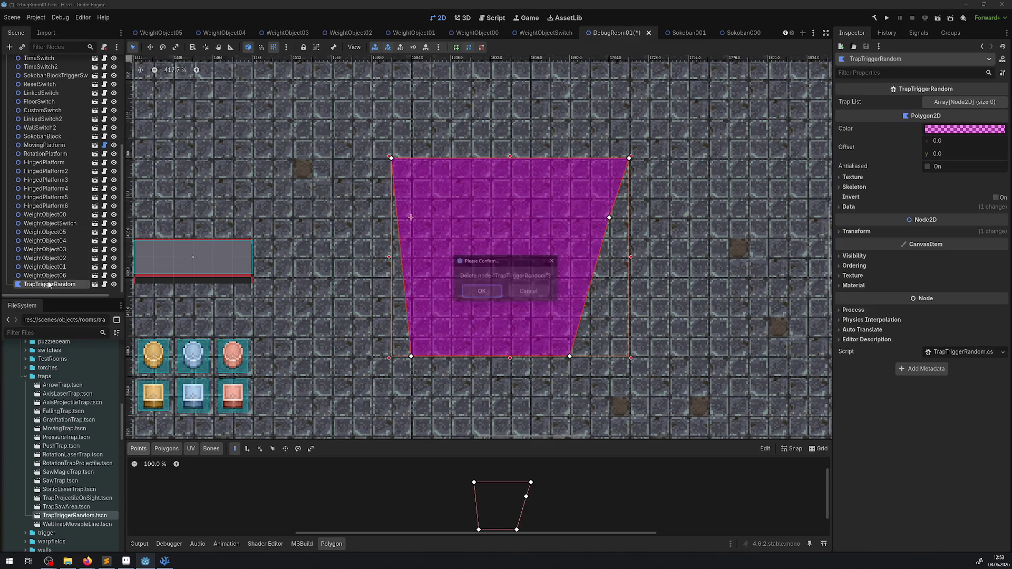
pyautogui.click(528, 291)
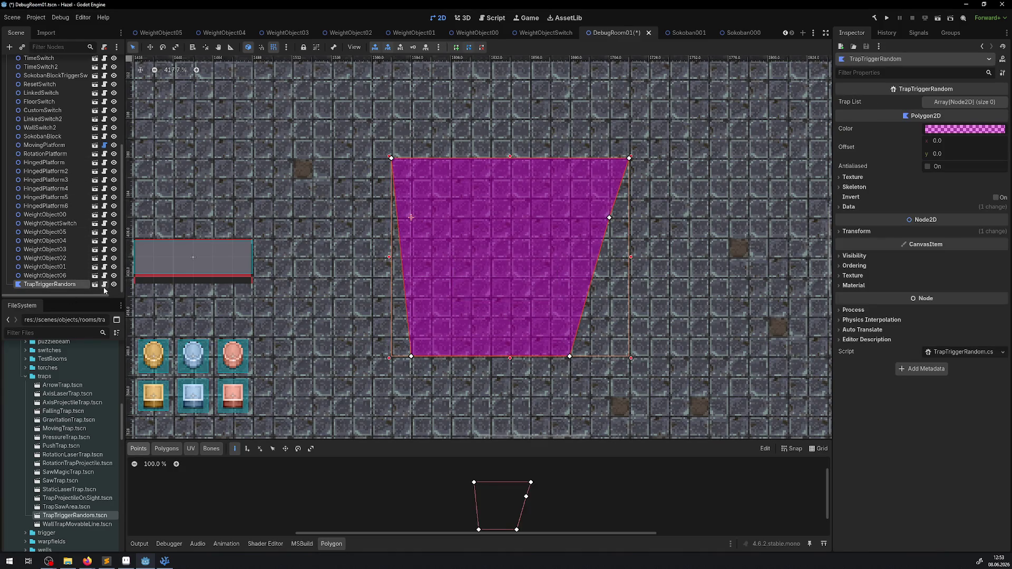
pyautogui.click(105, 285)
pyautogui.doubleClick(555, 91)
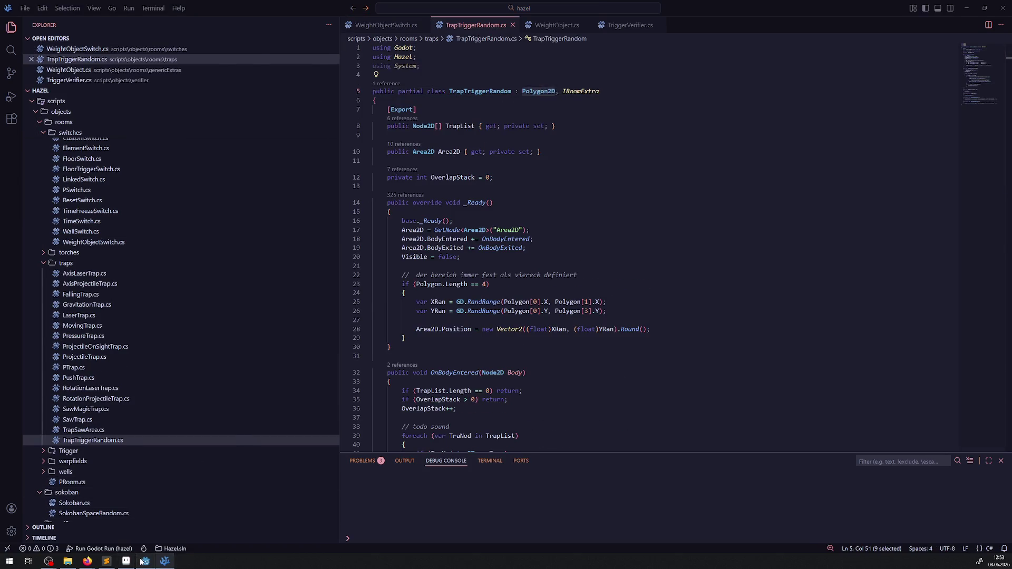
# - Delete the TrapTriggerRandom node from DebugRoom01, save the scene and collapse the traps folder
pyautogui.click(143, 562)
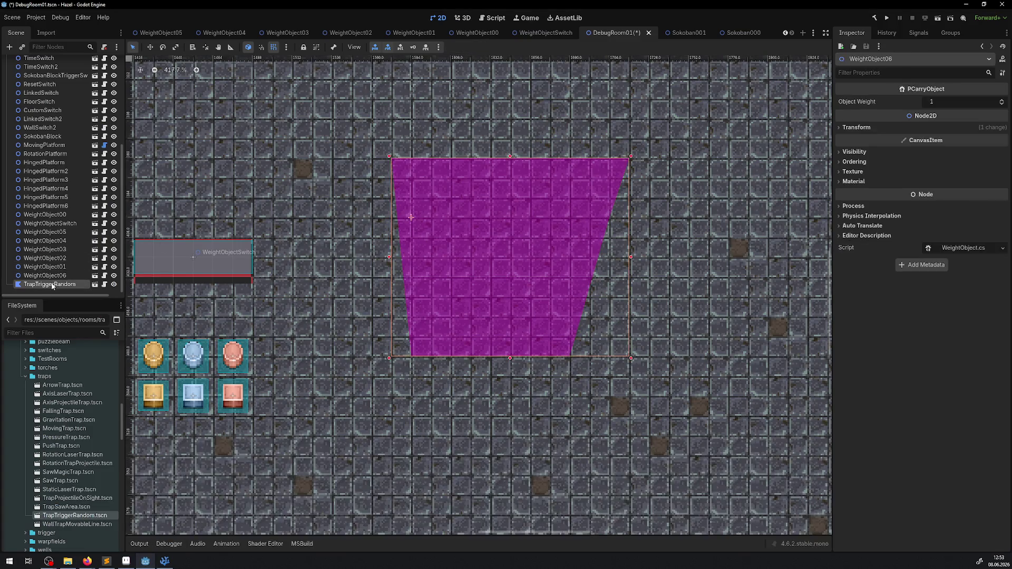
pyautogui.press('Delete')
pyautogui.click(481, 292)
pyautogui.hotkey('ctrl', 's')
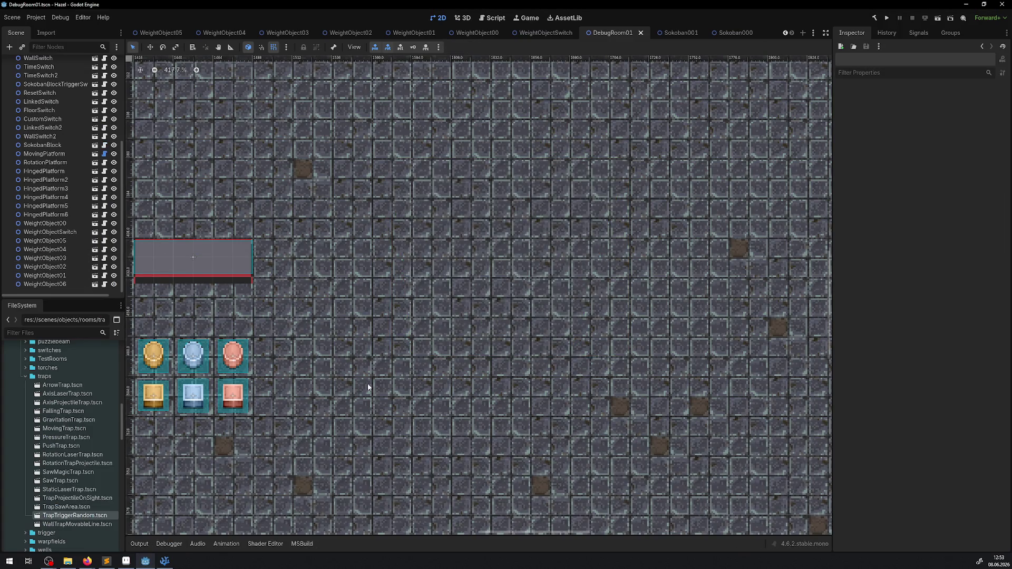
pyautogui.doubleClick(44, 376)
# - Expand the genericExtras scenes folder and widen the FileSystem dock
pyautogui.scroll(5, 55, 437)
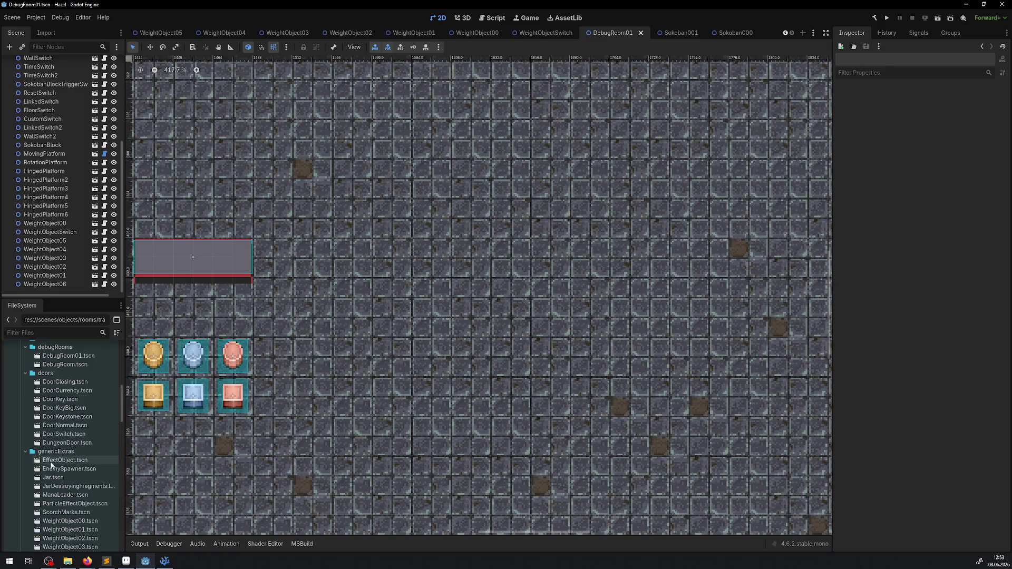
pyautogui.click(25, 452)
pyautogui.scroll(-3, 78, 510)
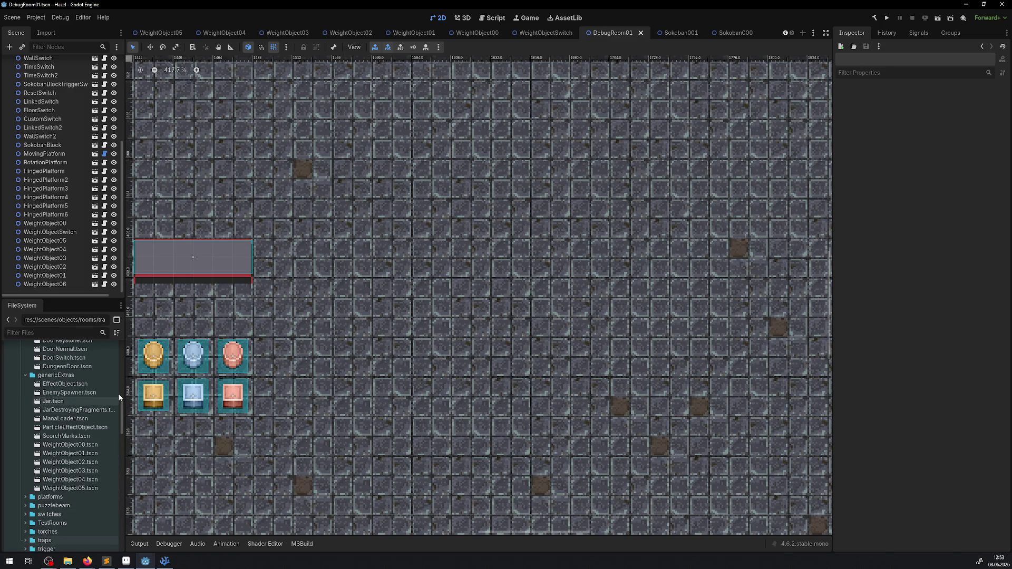
pyautogui.moveTo(126, 359); pyautogui.dragTo(246, 359)
pyautogui.scroll(5, 63, 438)
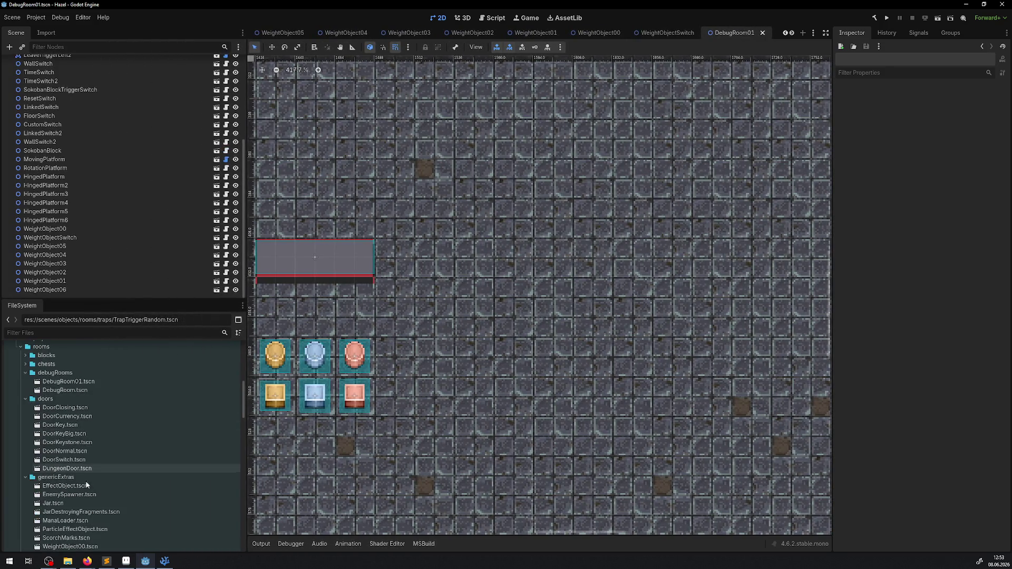
pyautogui.scroll(-4, 52, 490)
pyautogui.scroll(5, 42, 495)
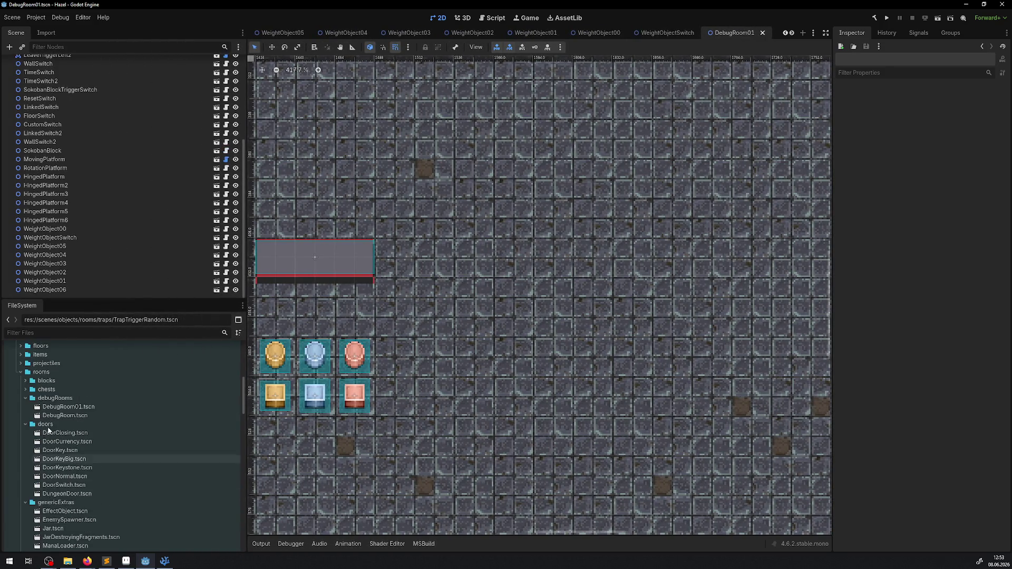
pyautogui.rightClick(43, 372)
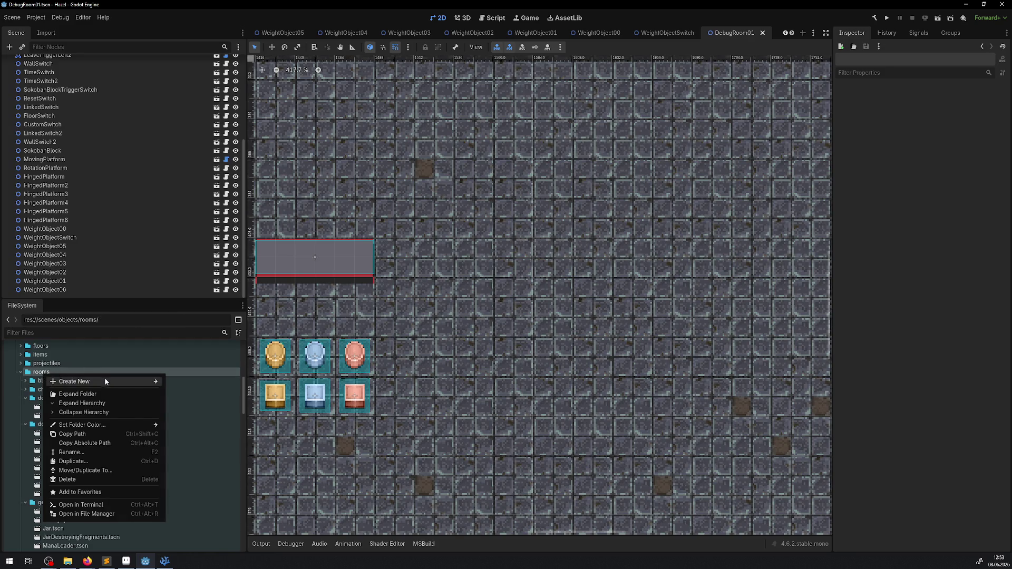
pyautogui.click(187, 476)
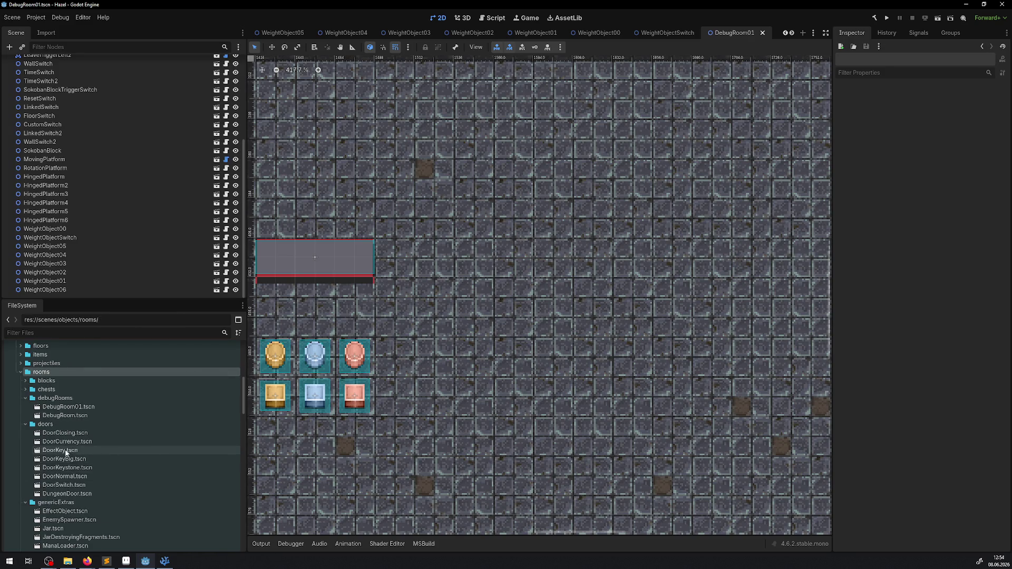
pyautogui.scroll(-4, 66, 481)
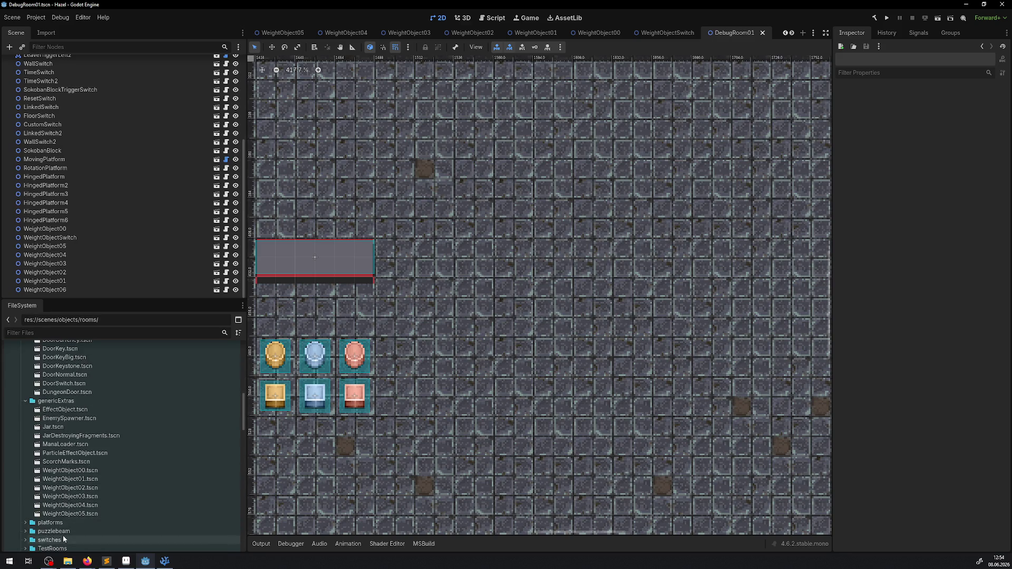
pyautogui.scroll(4, 74, 501)
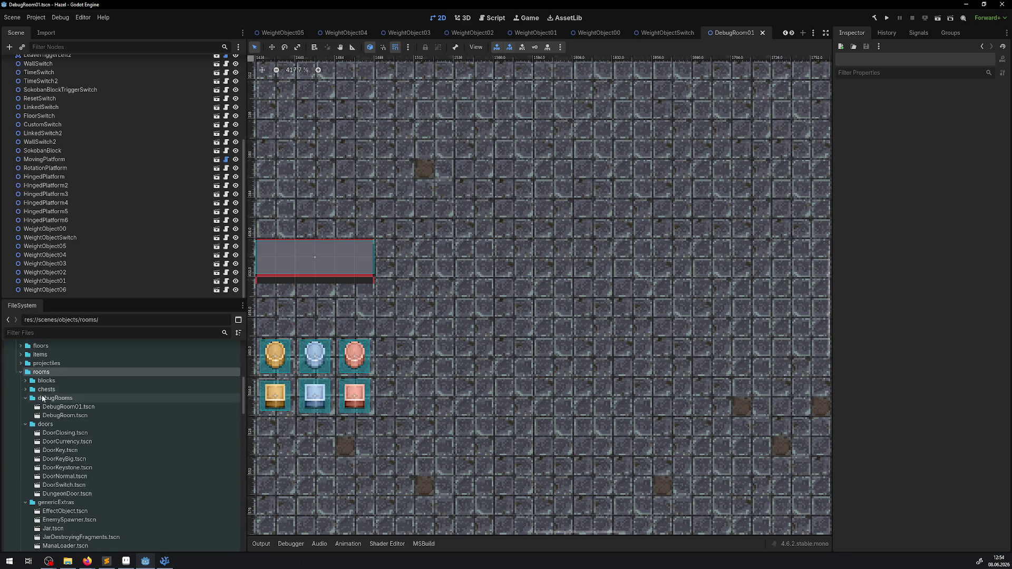
# - Add a folder named weights under res://scenes/objects/rooms
pyautogui.rightClick(43, 373)
pyautogui.moveTo(115, 383)
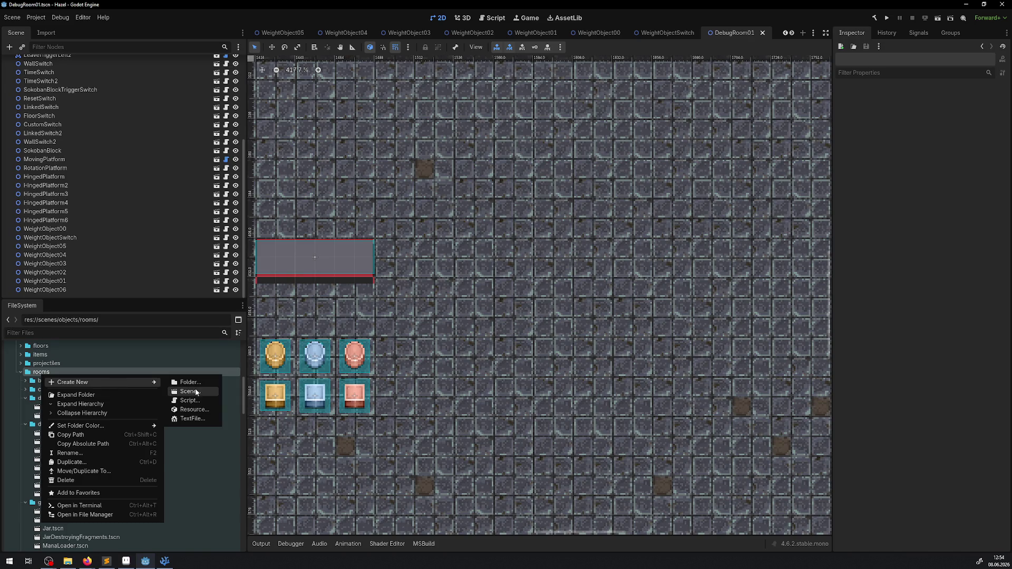
pyautogui.click(194, 383)
pyautogui.write('weight')
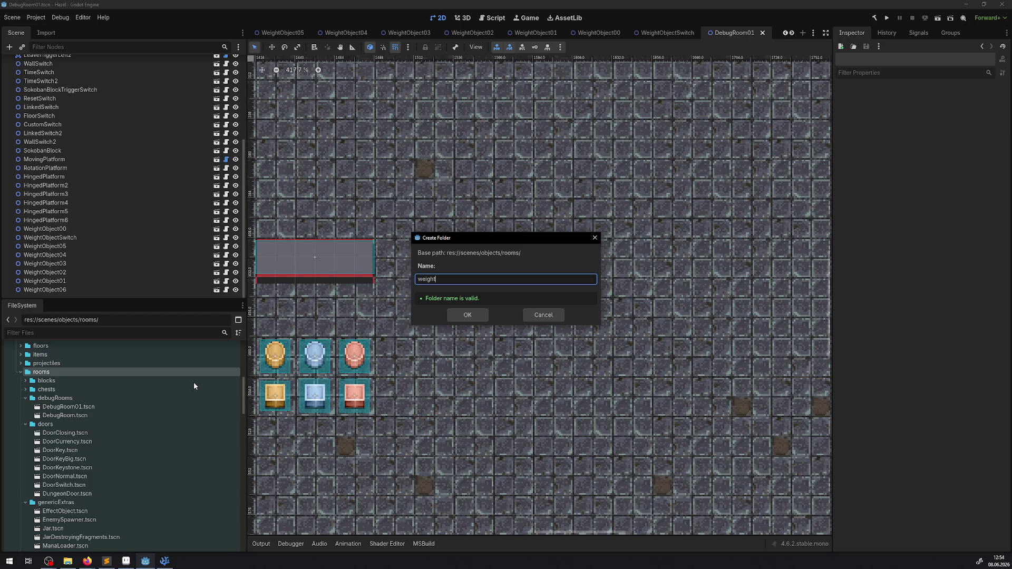
pyautogui.press('Return')
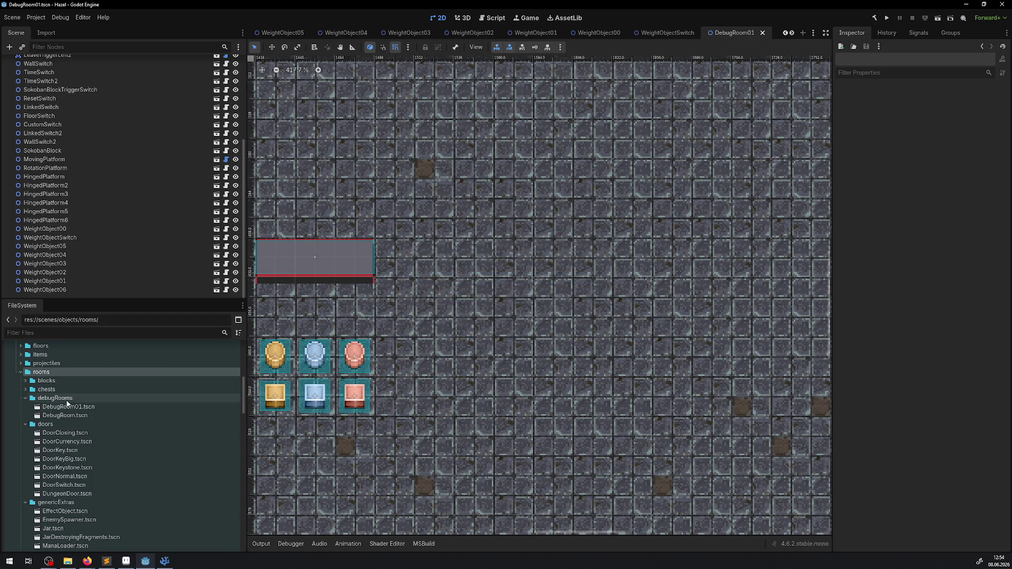
pyautogui.scroll(-10, 67, 420)
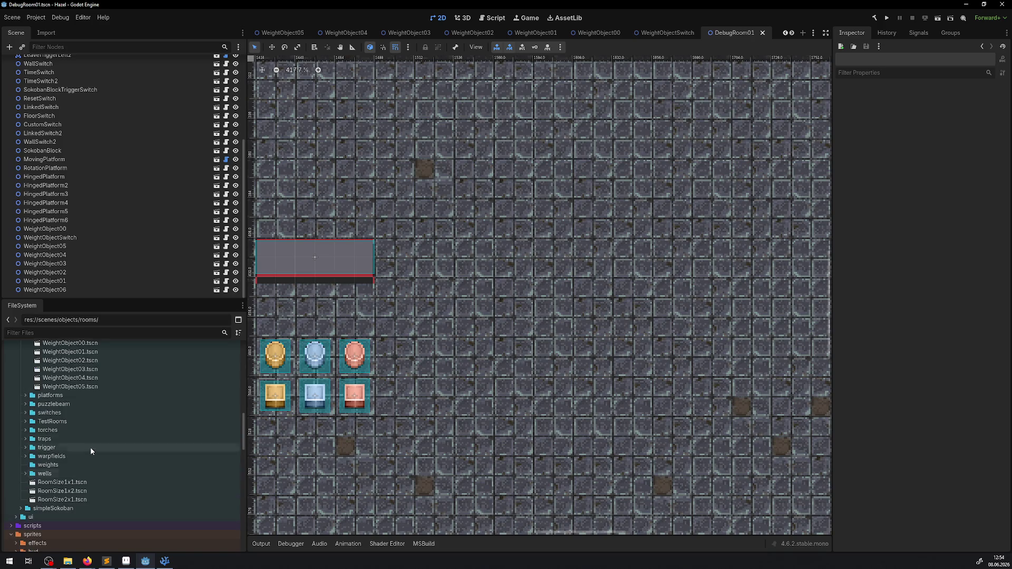
# - Drag WeightObject05.tscn, then WeightObject00–04 together, into the weights folder, confirming each move
pyautogui.moveTo(72, 387)
pyautogui.mouseDown()
pyautogui.moveTo(52, 481)
pyautogui.moveTo(47, 466)
pyautogui.mouseUp()
pyautogui.click(472, 289)
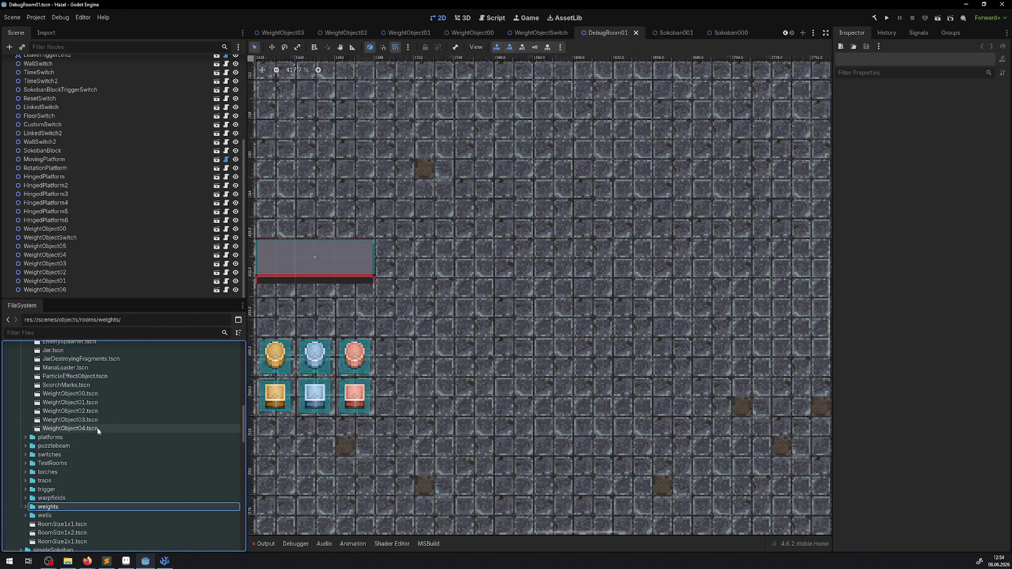
pyautogui.click(90, 428)
pyautogui.keyDown('shift'); pyautogui.click(87, 395); pyautogui.keyUp('shift')
pyautogui.moveTo(84, 399)
pyautogui.mouseDown()
pyautogui.moveTo(59, 516)
pyautogui.moveTo(49, 507)
pyautogui.mouseUp()
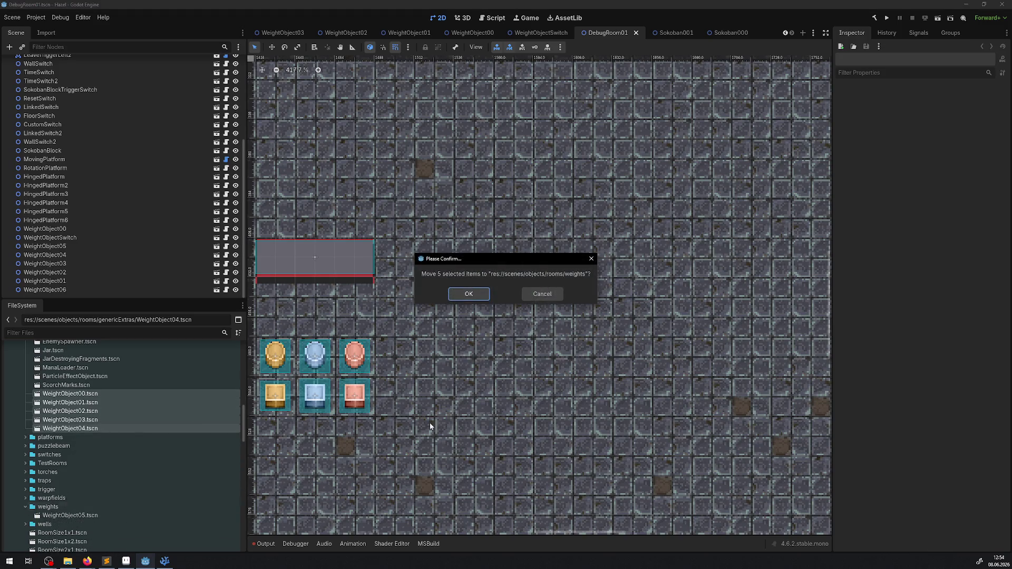
pyautogui.click(468, 293)
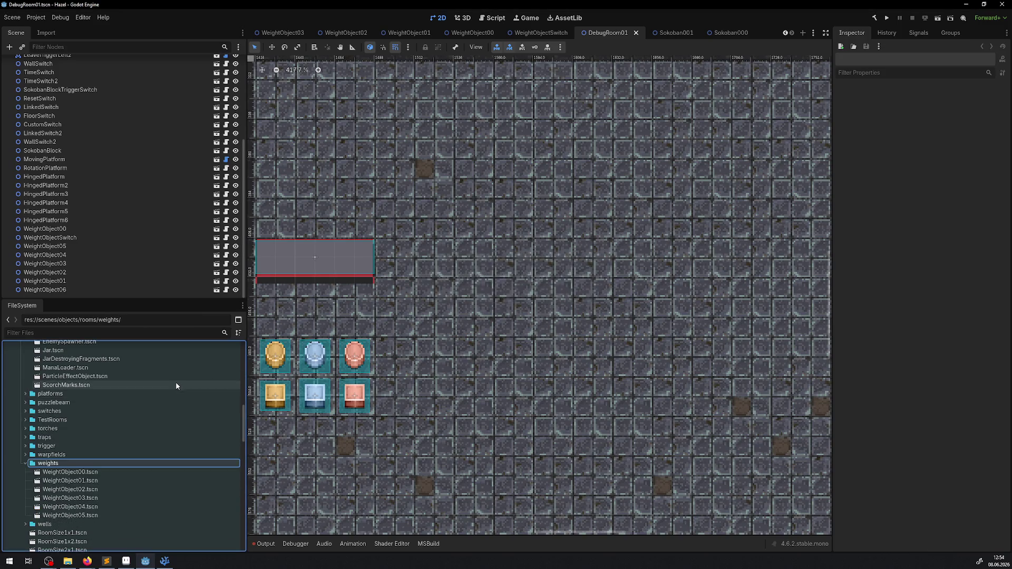
pyautogui.scroll(2, 173, 381)
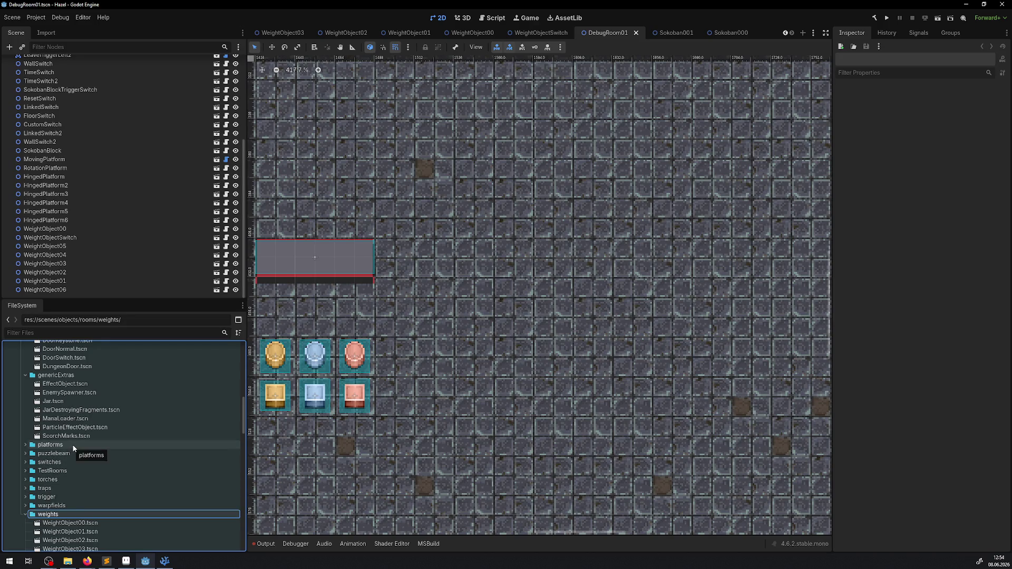
# - Collapse the genericExtras scenes folder and tidy the FileSystem tree
pyautogui.click(25, 375)
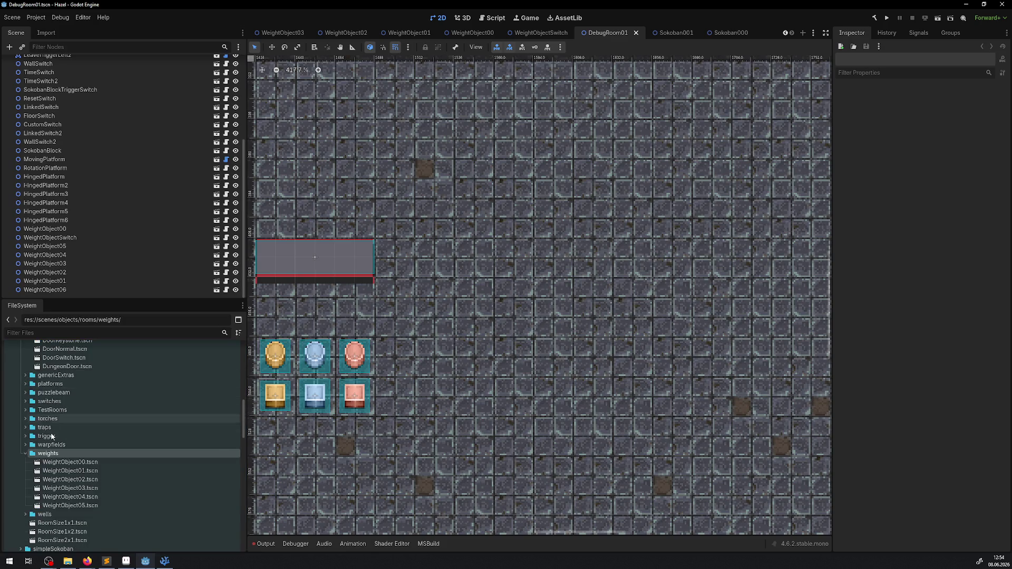
pyautogui.rightClick(45, 471)
pyautogui.click(74, 447)
pyautogui.scroll(10, 74, 447)
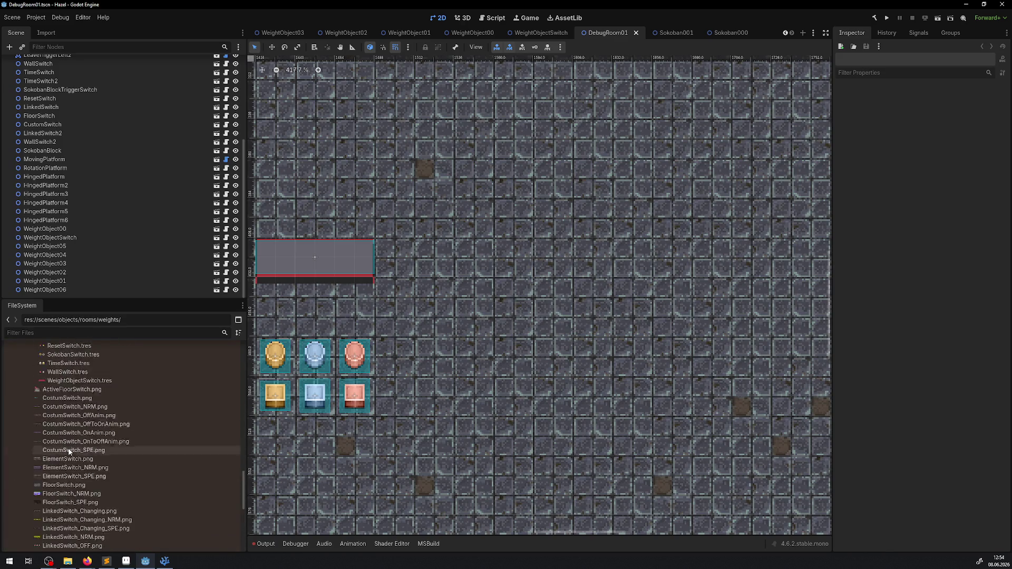
pyautogui.scroll(4, 16, 443)
# - Expand scripts/objects/rooms/genericExtras to list its C# scripts, including WeightObject.cs
pyautogui.click(11, 491)
pyautogui.scroll(-5, 41, 478)
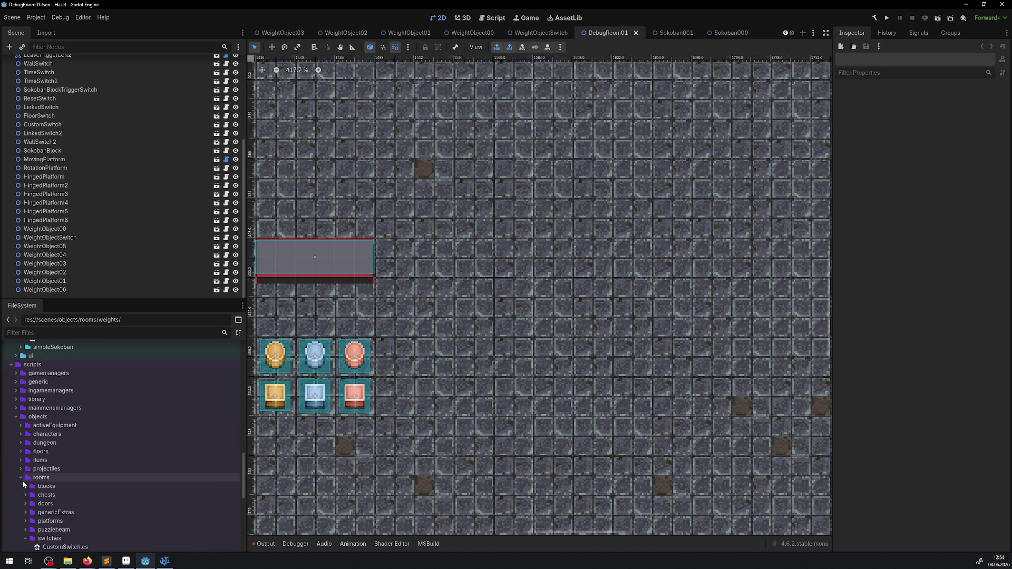
pyautogui.click(22, 479)
pyautogui.click(27, 438)
pyautogui.click(27, 411)
pyautogui.click(27, 410)
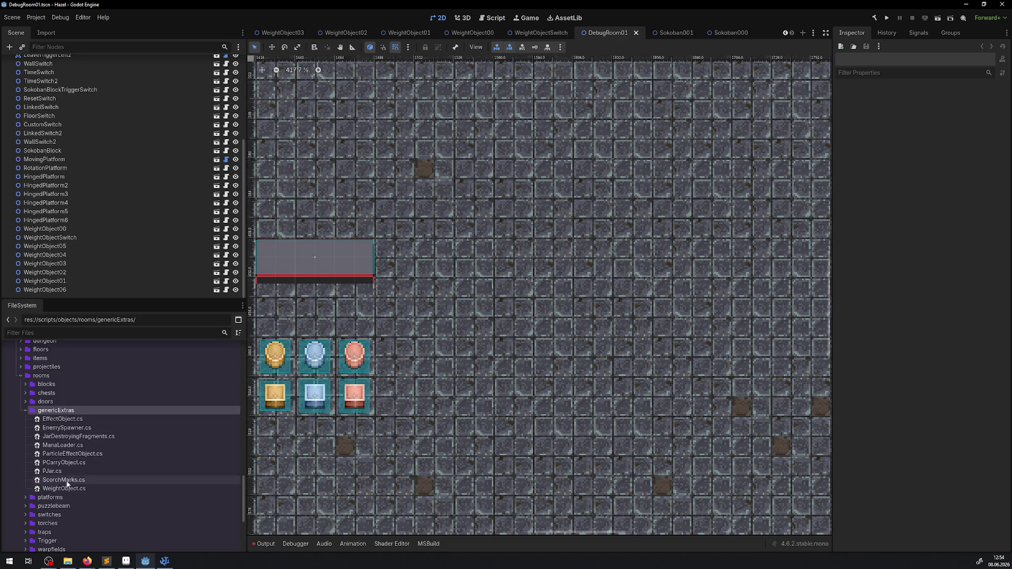
pyautogui.rightClick(56, 414)
# - Start a new genericExtras script inheriting Polygon2D, checking WeightObjectSwitch in VS Code meanwhile
pyautogui.moveTo(98, 414)
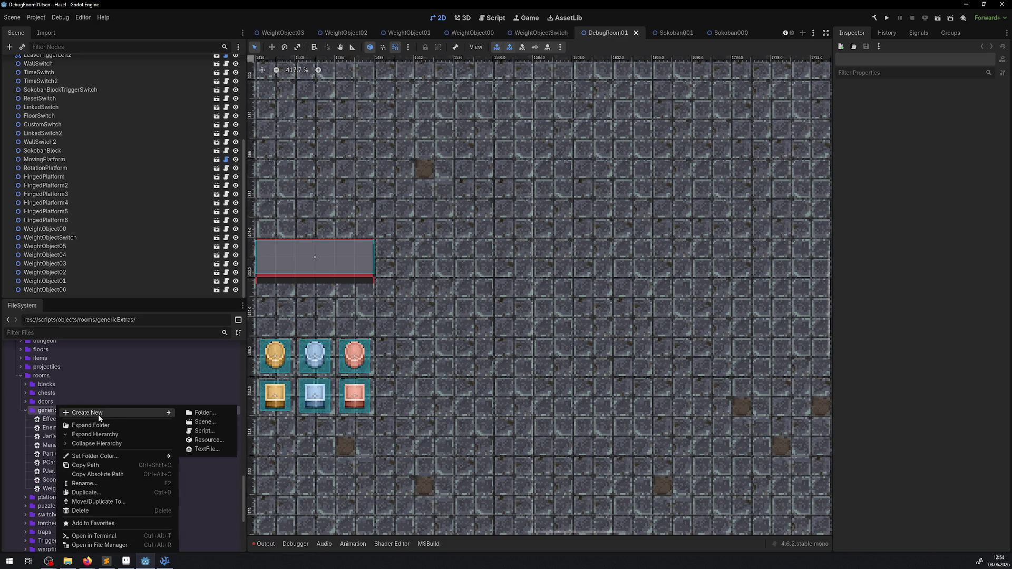
pyautogui.click(216, 432)
pyautogui.click(578, 223)
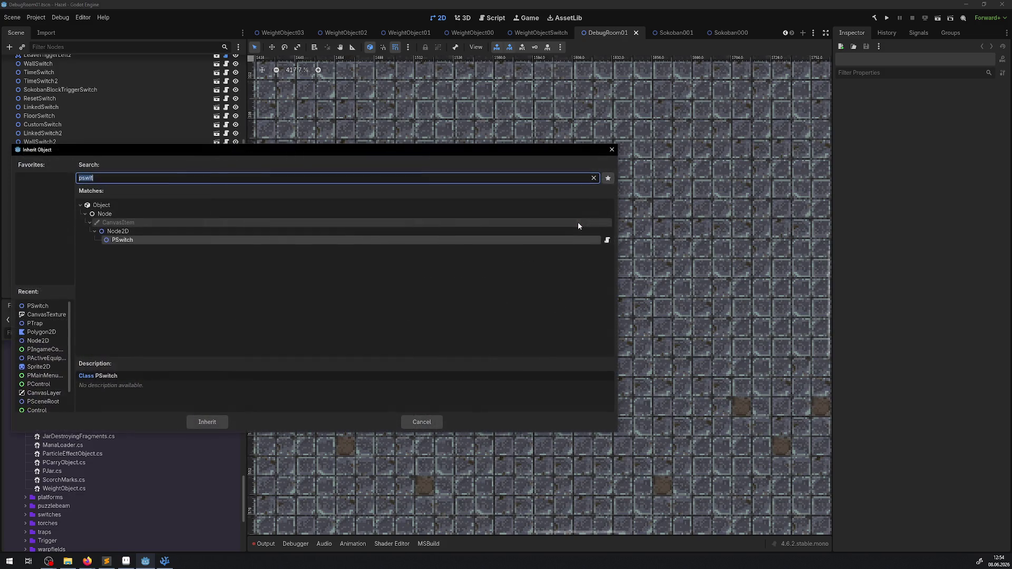
pyautogui.write('polyg')
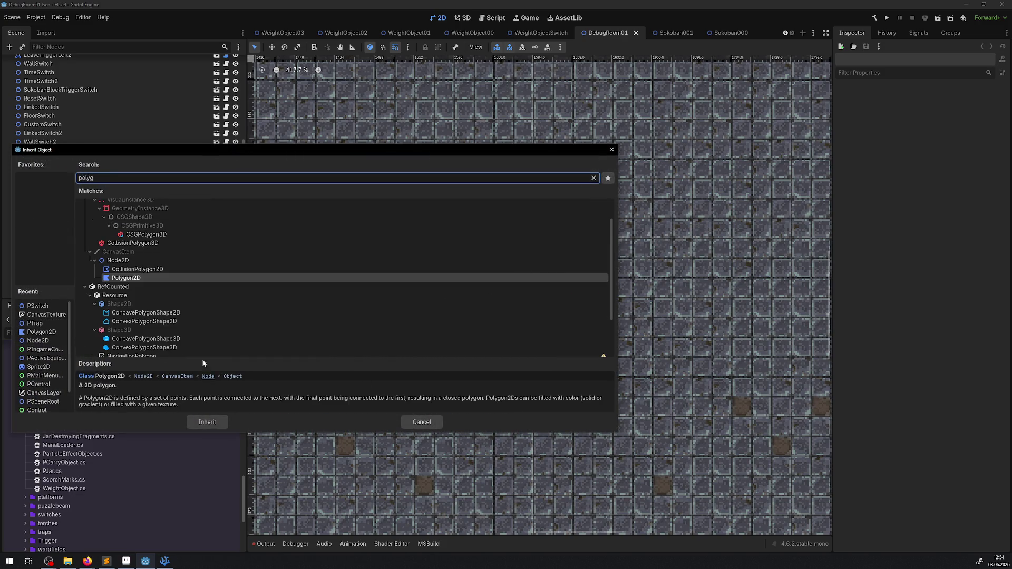
pyautogui.doubleClick(141, 276)
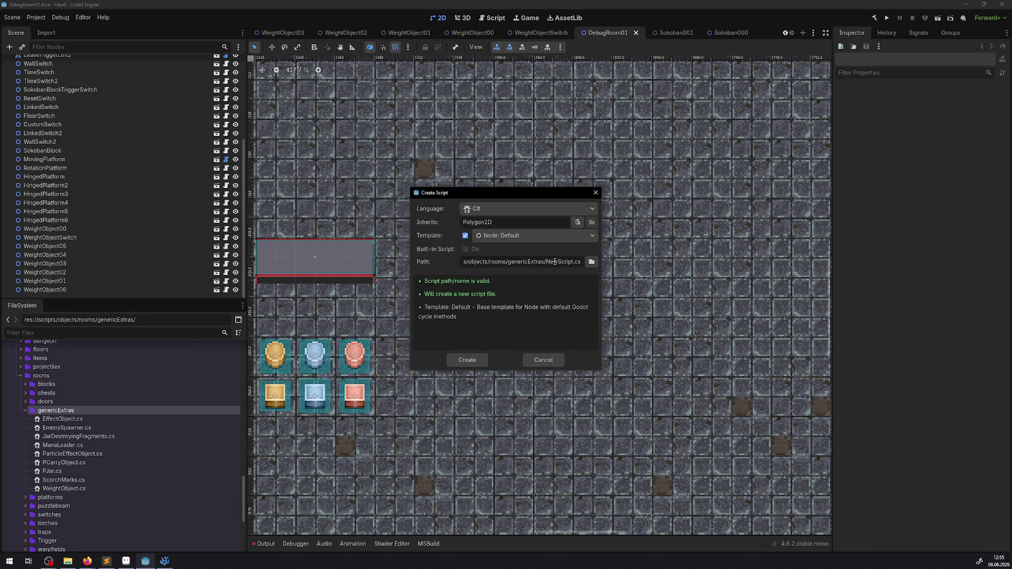
pyautogui.click(165, 561)
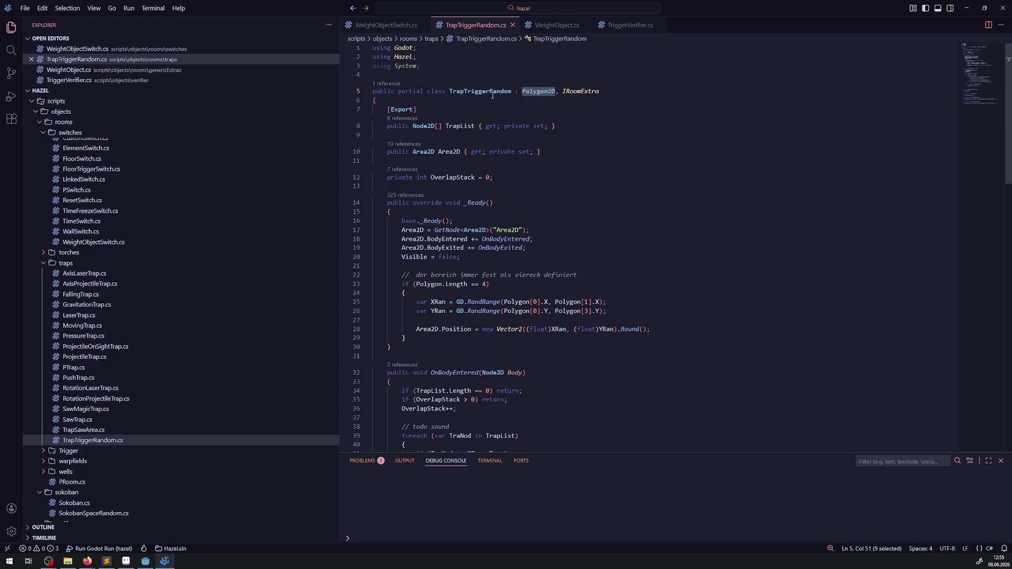
pyautogui.click(386, 25)
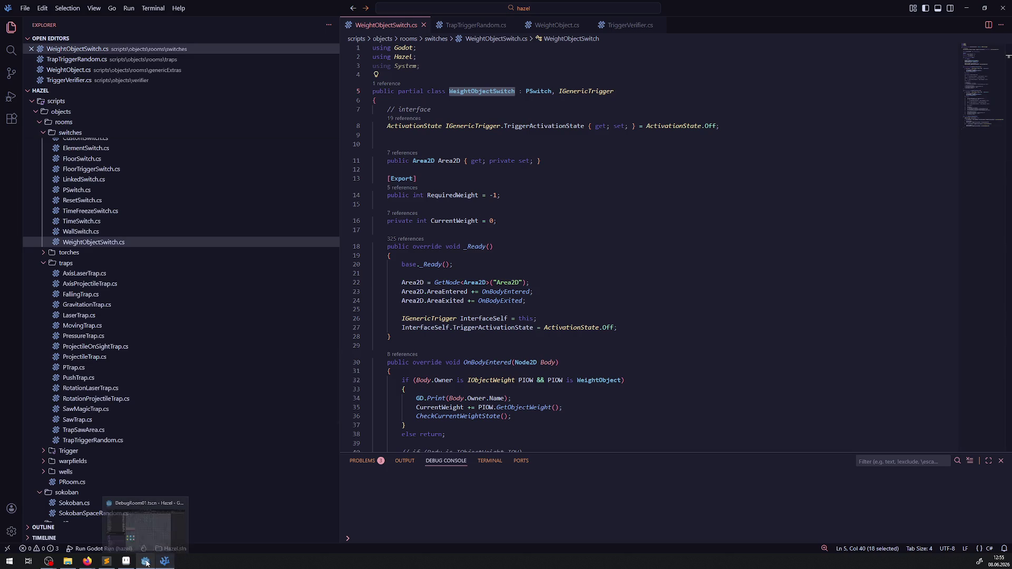
pyautogui.click(162, 562)
# - Set the script path to WeightObjectArea.cs and create it
pyautogui.doubleClick(564, 262)
pyautogui.write('WeightObjectSwitch')
pyautogui.press('BackSpace')
pyautogui.press('BackSpace')
pyautogui.press('BackSpace')
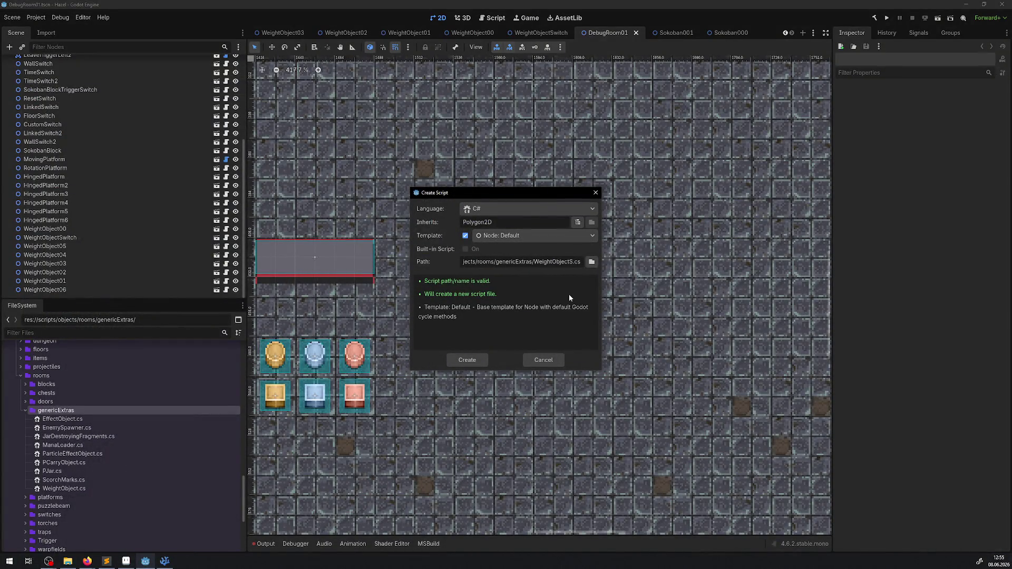
pyautogui.write('Area')
pyautogui.press('BackSpace')
pyautogui.press('BackSpace')
pyautogui.press('BackSpace')
pyautogui.write('A')
pyautogui.press('BackSpace')
pyautogui.write('Gen')
pyautogui.write('erator')
pyautogui.press('BackSpace')
pyautogui.press('BackSpace')
pyautogui.press('BackSpace')
pyautogui.press('BackSpace')
pyautogui.press('BackSpace')
pyautogui.press('BackSpace')
pyautogui.write('Area')
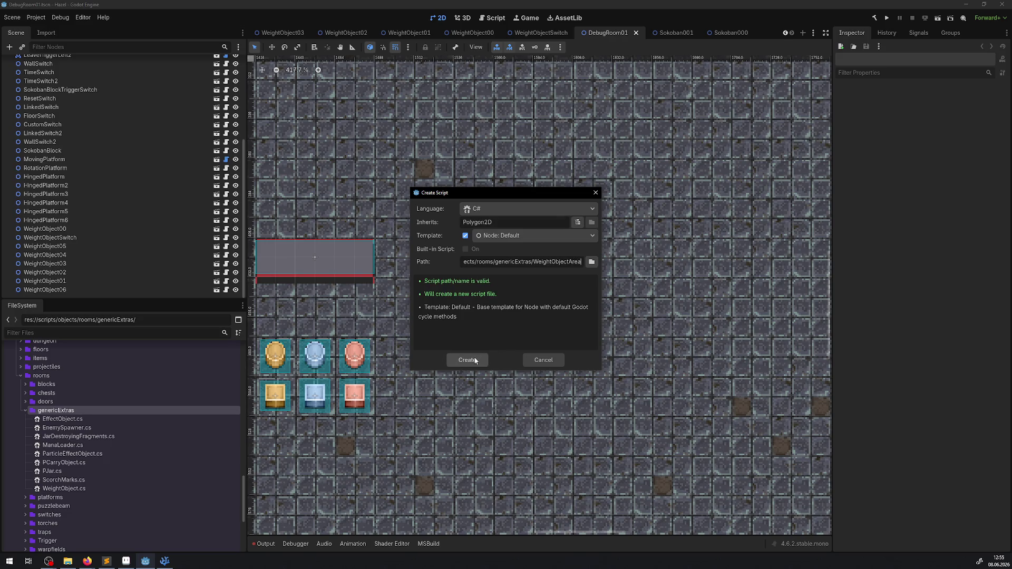
pyautogui.click(474, 364)
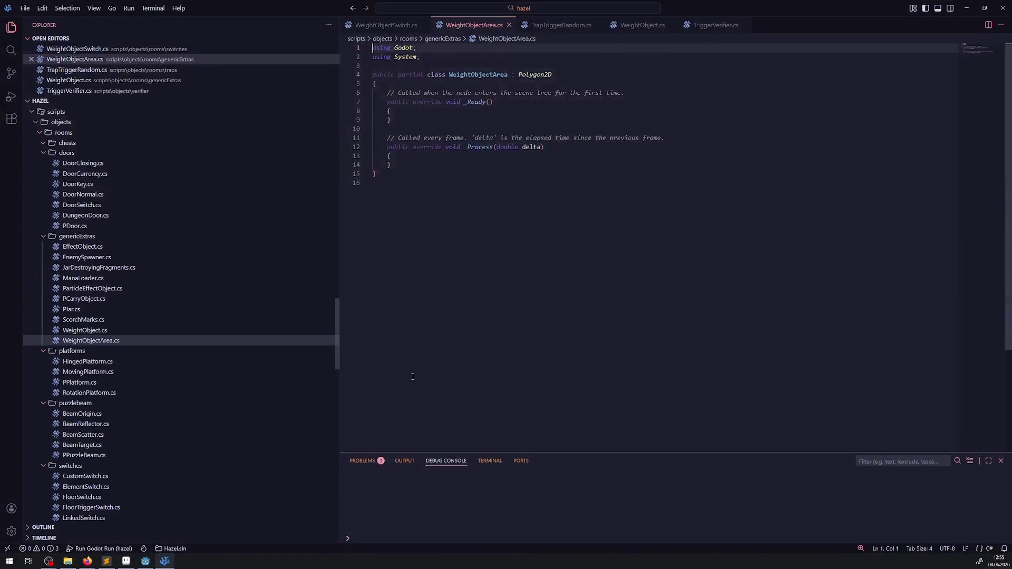
# - Remove the _Process method and template comments, add 'using Hazel;', and save
pyautogui.moveTo(406, 189); pyautogui.dragTo(349, 154)
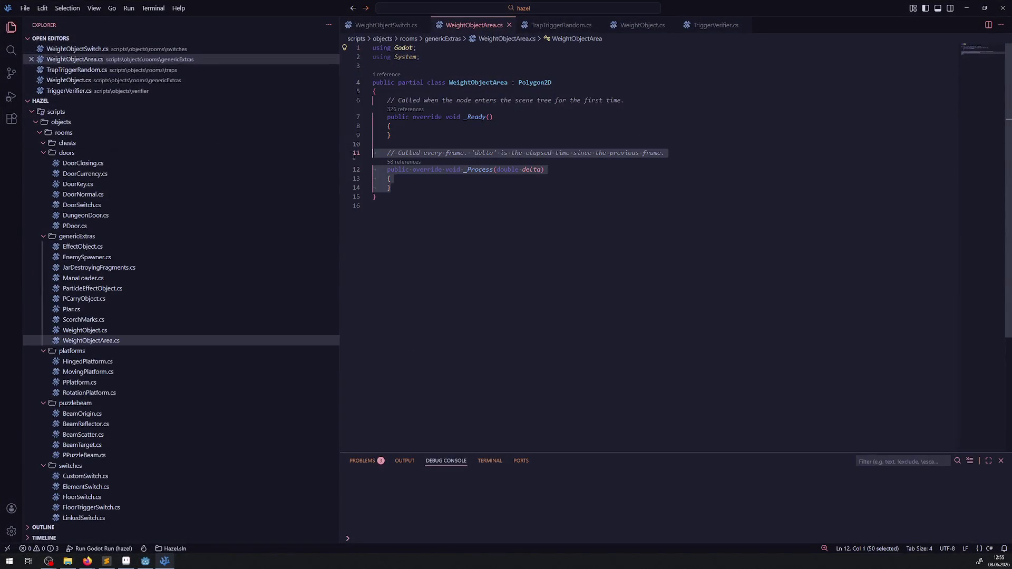
pyautogui.press('BackSpace')
pyautogui.press('BackSpace')
pyautogui.press('BackSpace')
pyautogui.moveTo(631, 100); pyautogui.dragTo(342, 100)
pyautogui.press('BackSpace')
pyautogui.press('BackSpace')
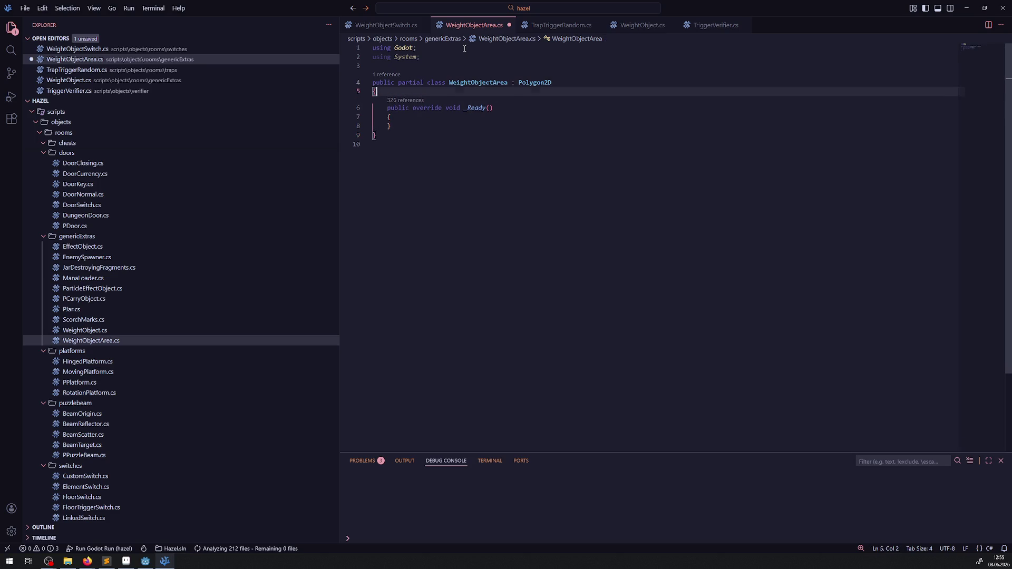
pyautogui.click(464, 48)
pyautogui.press('Return')
pyautogui.write('us')
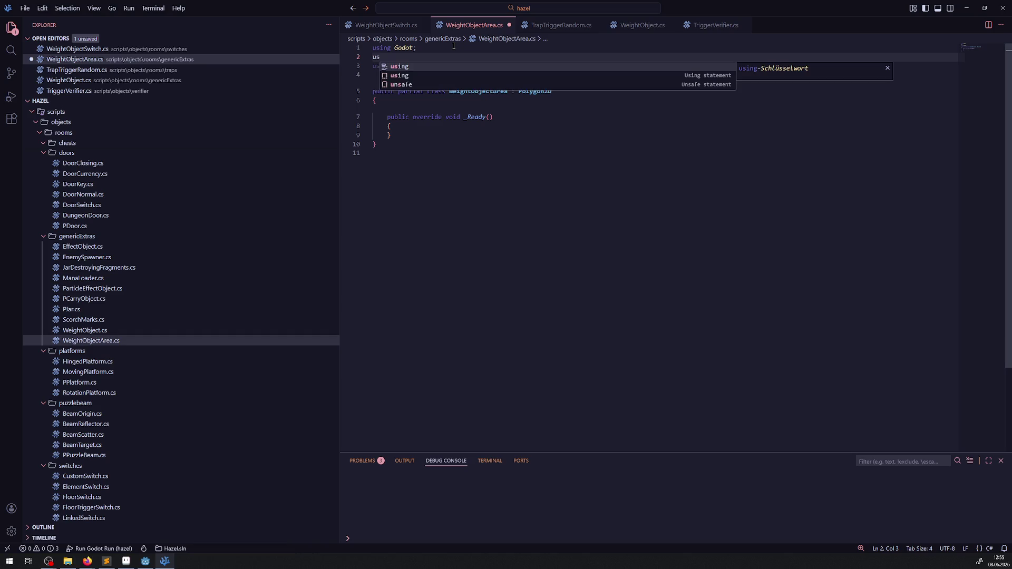
pyautogui.write('ing Hazel')
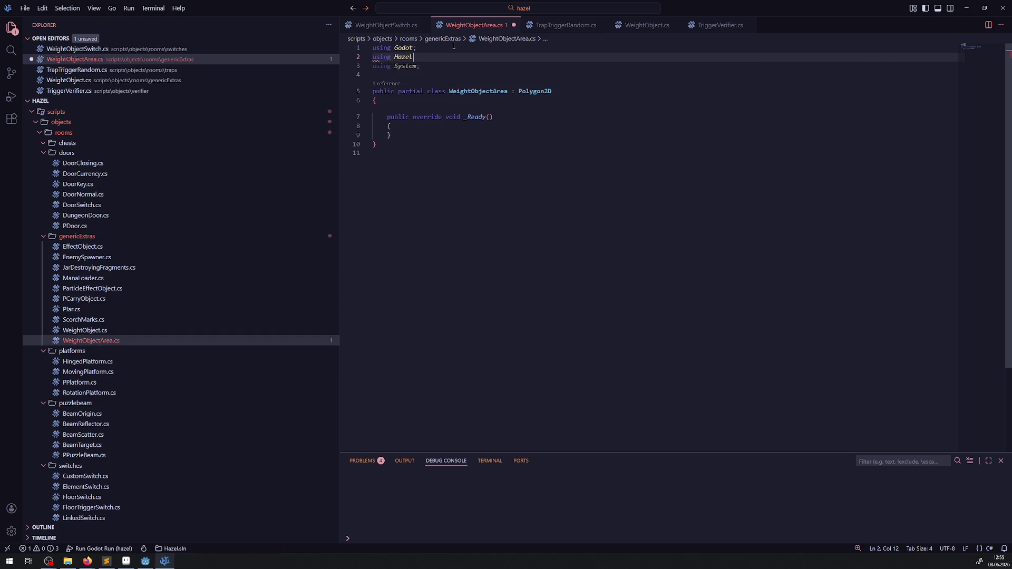
pyautogui.write(';')
pyautogui.hotkey('ctrl', 's')
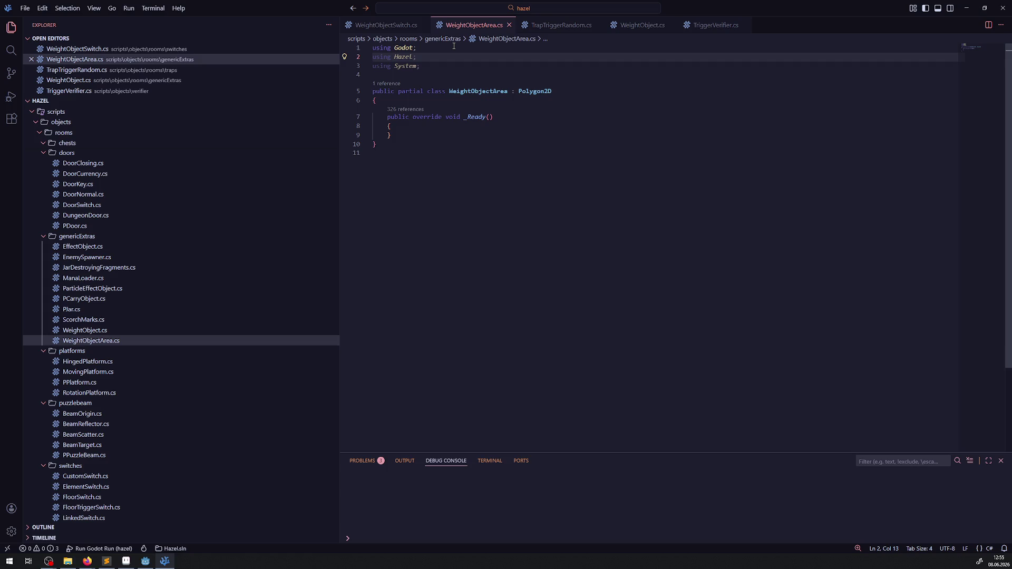
# - Declare a private WeightObjectSwitch[] WeightObjectSwitchList field at the top of the class
pyautogui.press('Down')
pyautogui.press('Down')
pyautogui.press('Down')
pyautogui.press('Return')
pyautogui.press('Return')
pyautogui.press('Up')
pyautogui.press('Return')
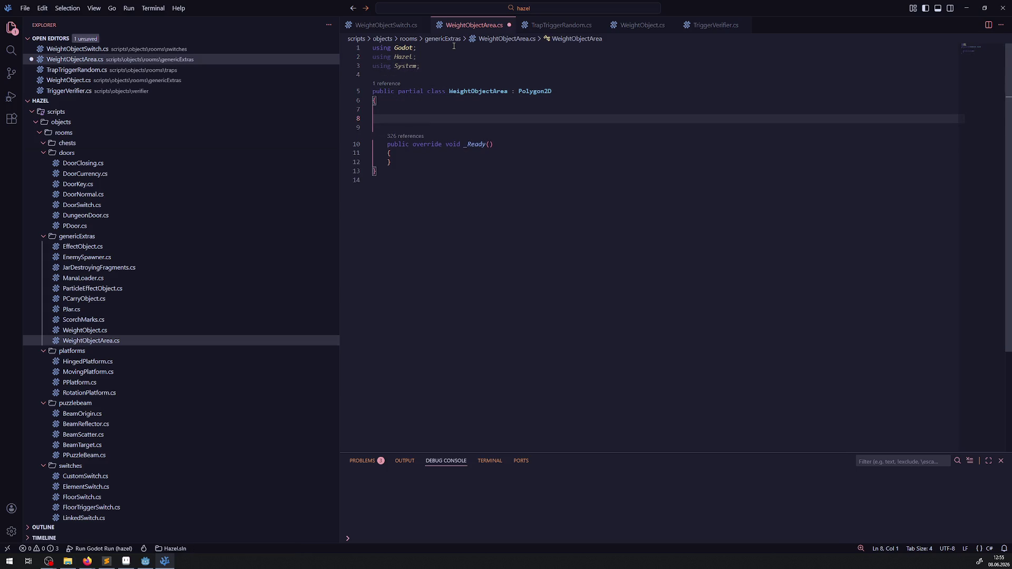
pyautogui.write('private')
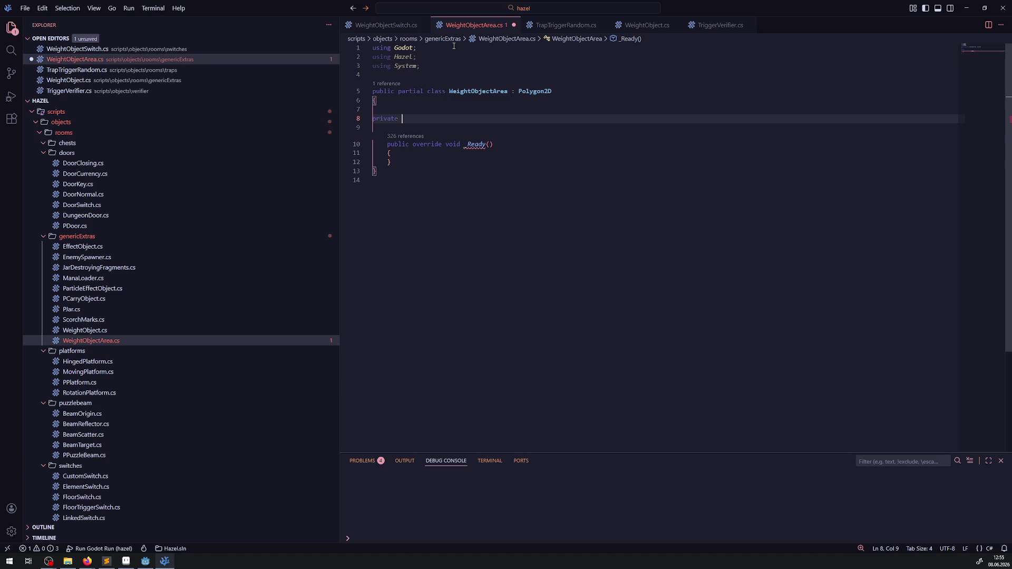
pyautogui.hotkey('ctrl', 'BackSpace')
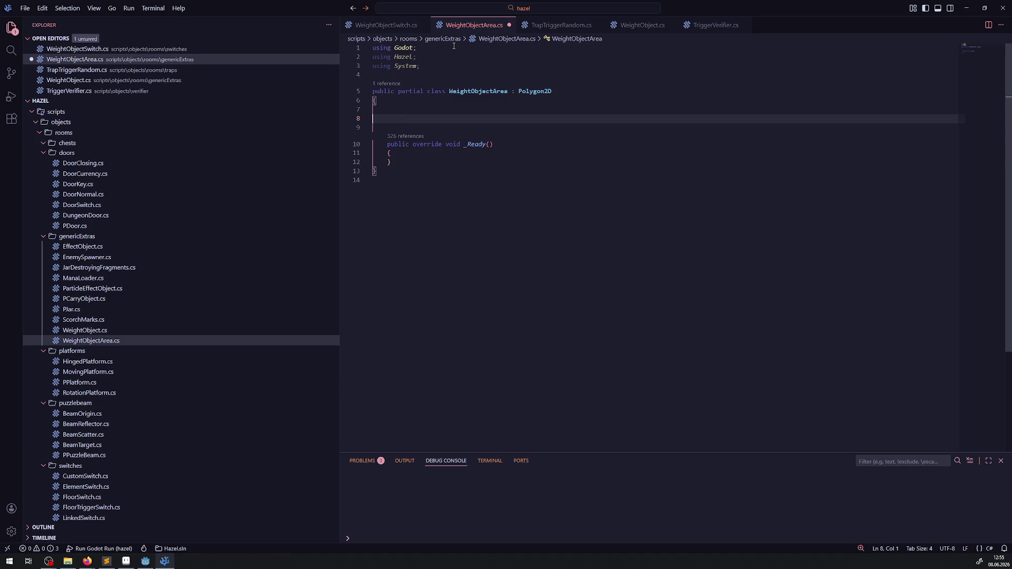
pyautogui.write('private')
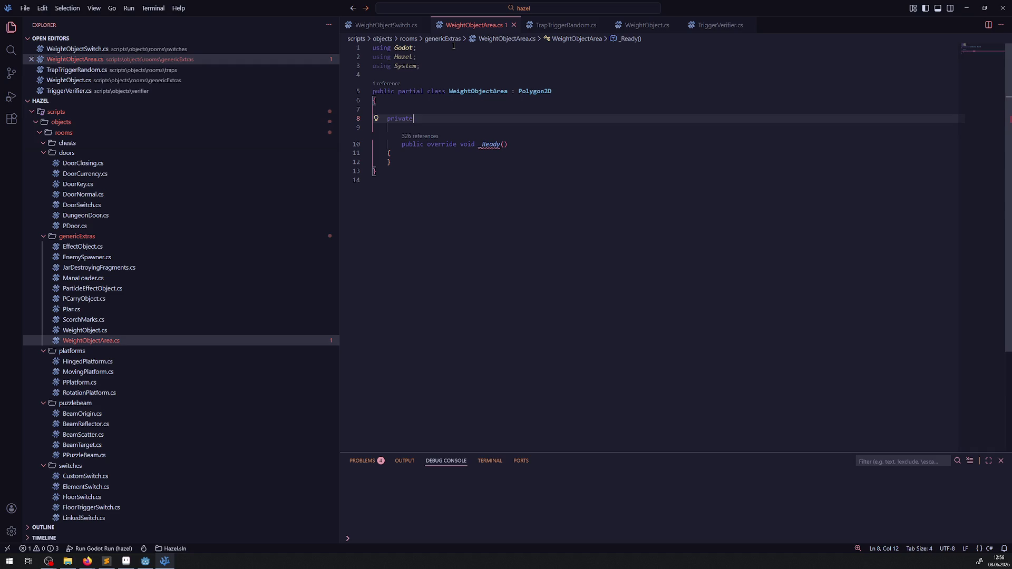
pyautogui.click(385, 25)
pyautogui.doubleClick(481, 92)
pyautogui.hotkey('ctrl', 'c')
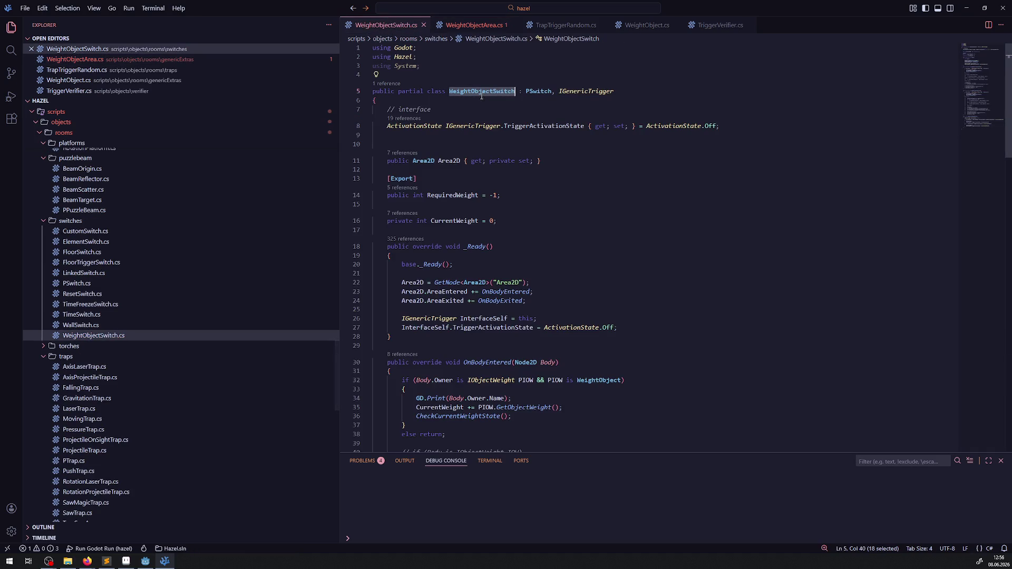
pyautogui.click(472, 25)
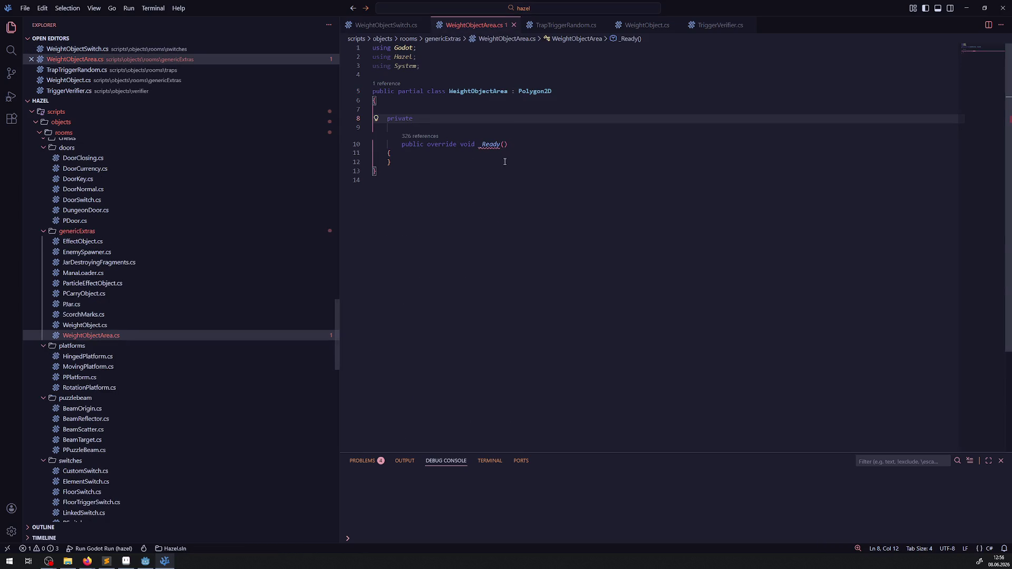
pyautogui.hotkey('ctrl', 'v')
pyautogui.write('[]')
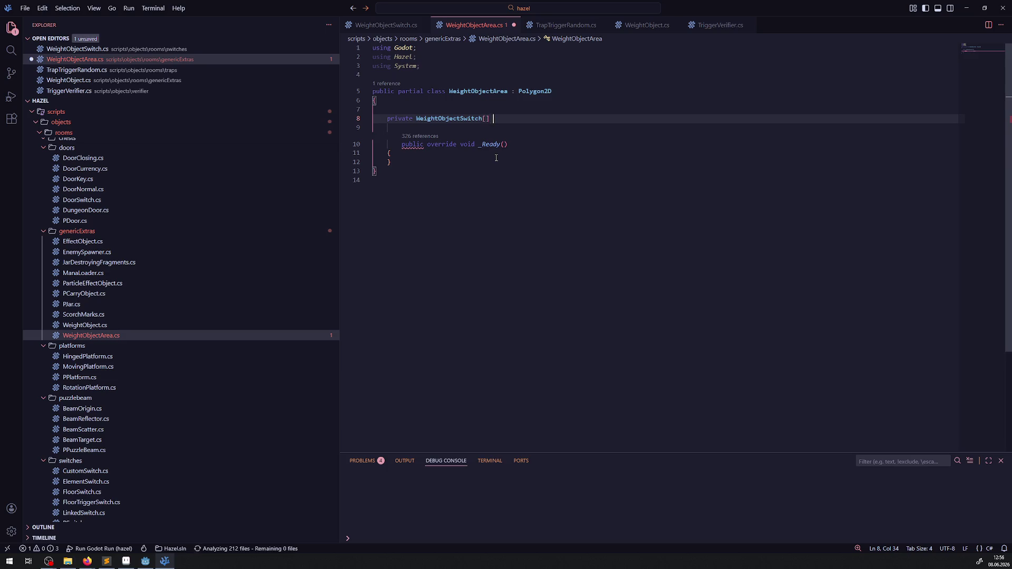
pyautogui.press('Tab')
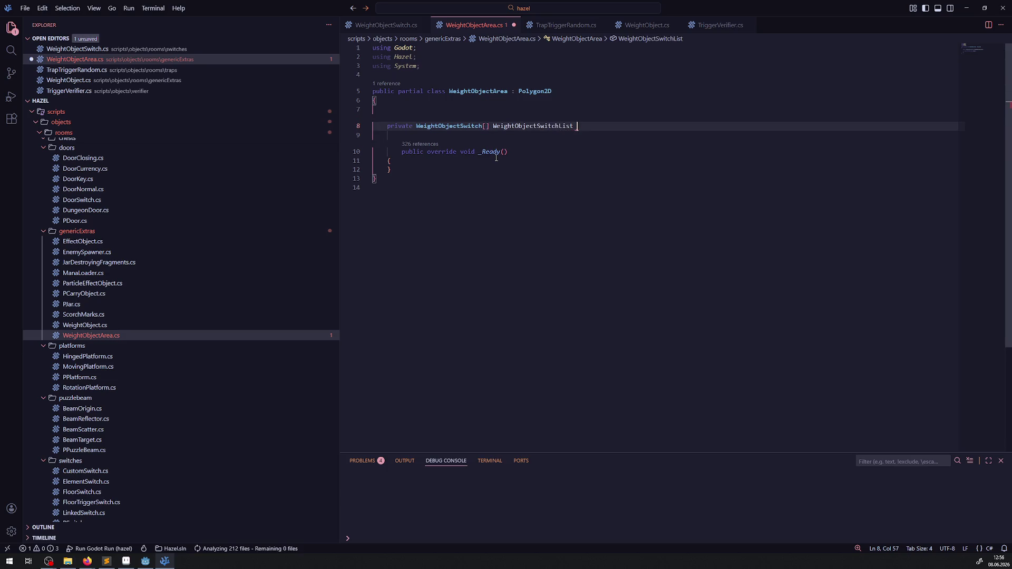
pyautogui.write(';')
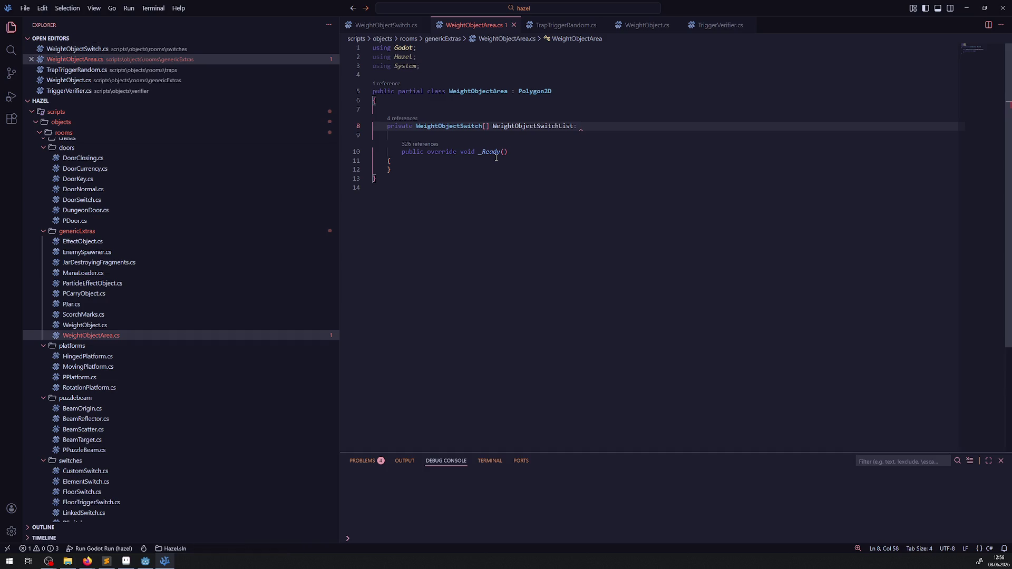
# - Mark WeightObjectSwitchList with [Export], fix its semicolon, and save the formatted script
pyautogui.click(439, 113)
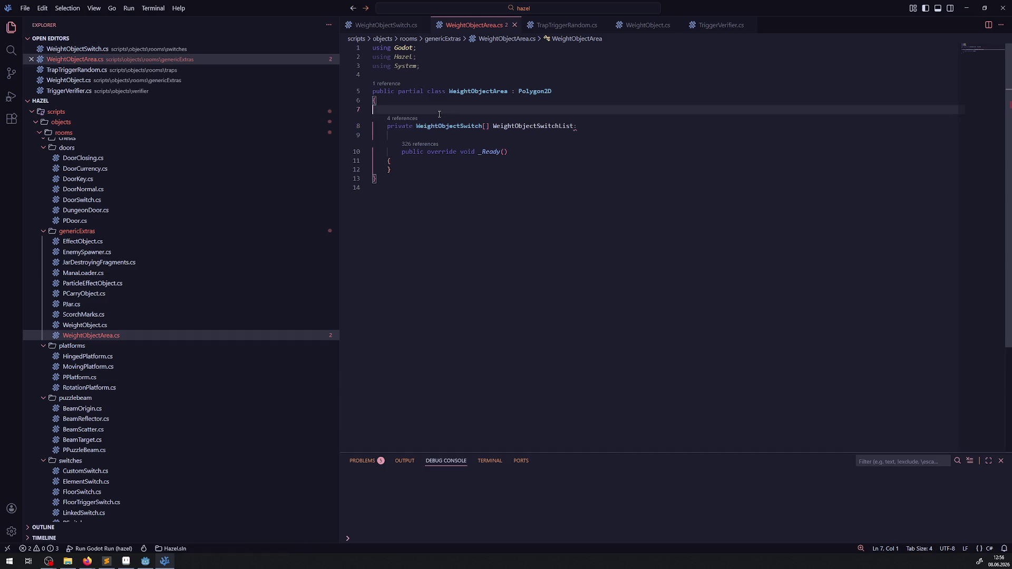
pyautogui.click(401, 118)
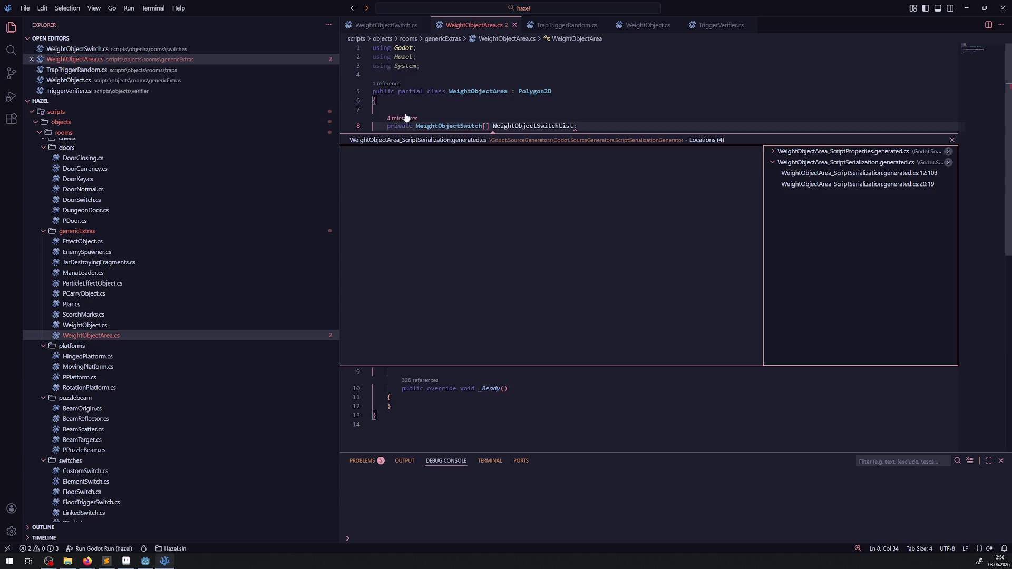
pyautogui.click(953, 140)
pyautogui.click(423, 109)
pyautogui.press('Tab')
pyautogui.write('[Export')
pyautogui.click(548, 230)
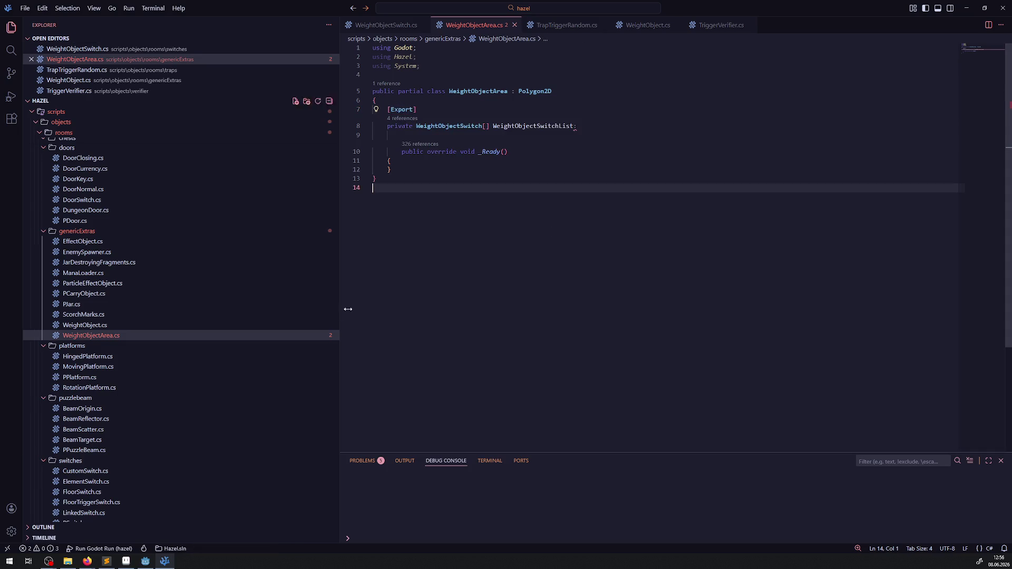
pyautogui.click(583, 126)
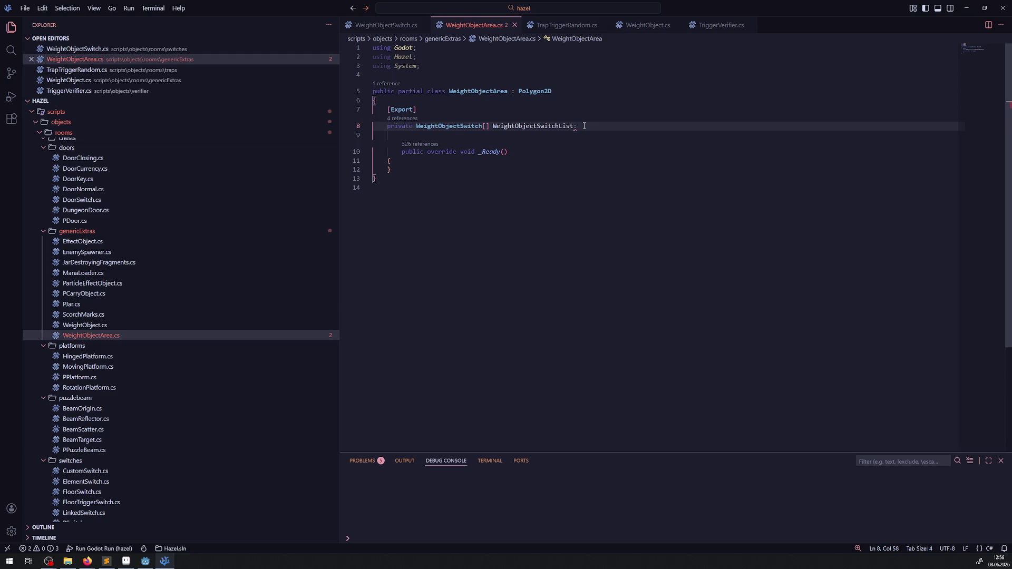
pyautogui.press('BackSpace')
pyautogui.write(';')
pyautogui.hotkey('ctrl', 's')
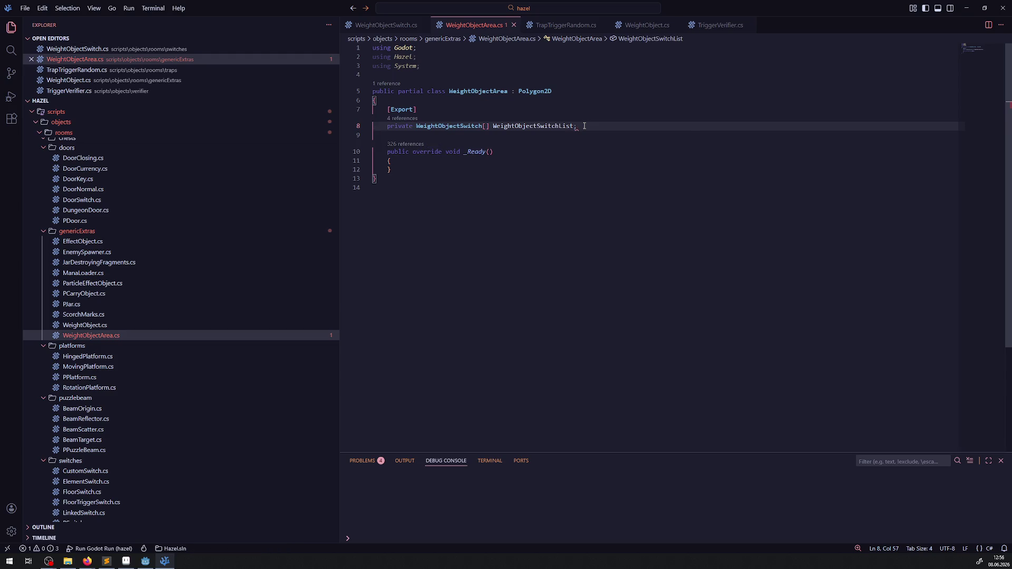
pyautogui.click(610, 200)
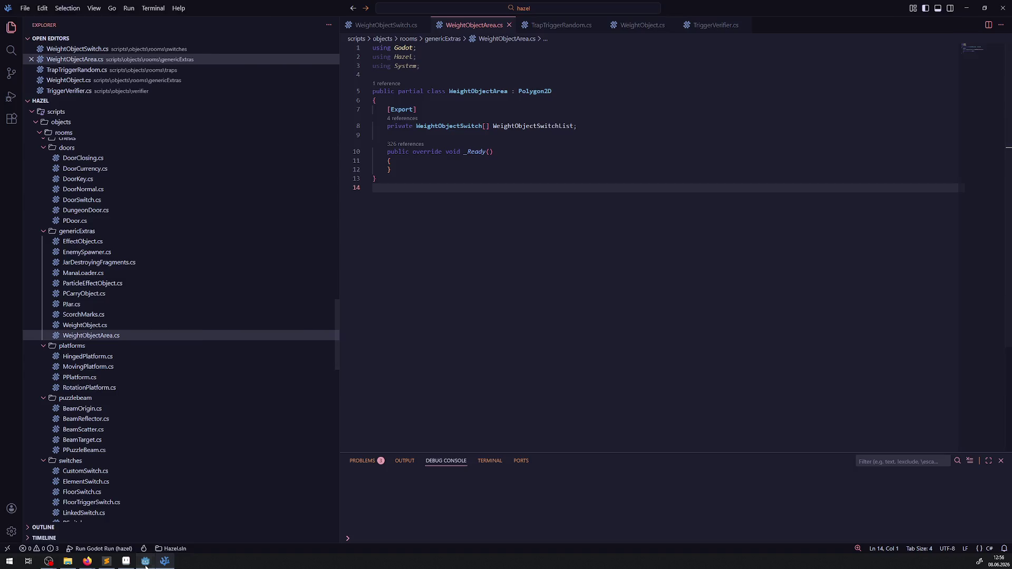
# - Back in Godot, centre the weight area in DebugRoom01 and run the .NET Build
pyautogui.click(146, 560)
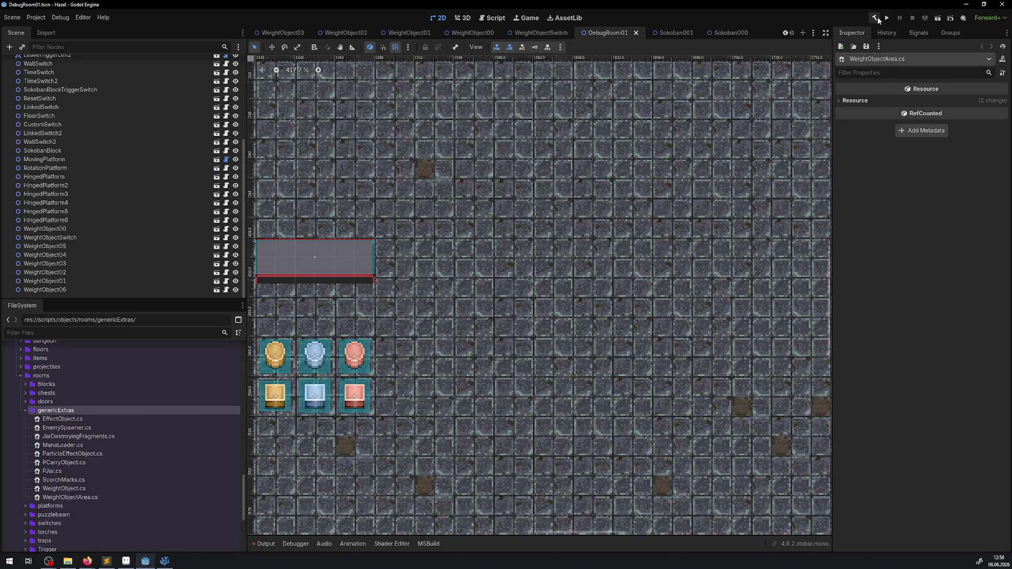
pyautogui.moveTo(649, 145); pyautogui.dragTo(784, 106)
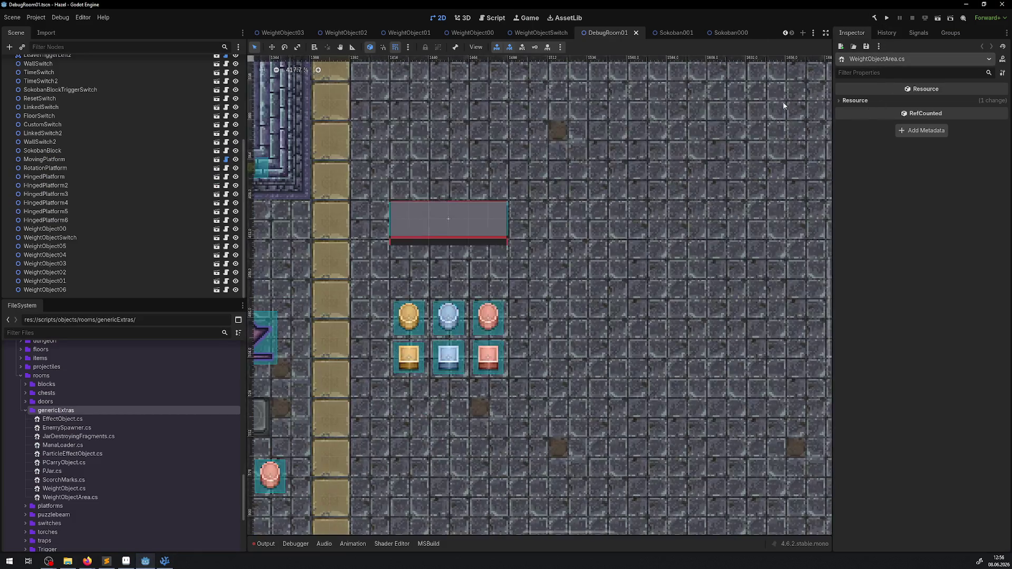
pyautogui.click(876, 19)
# - Close the Sokoban000 and Sokoban001 scene tabs
pyautogui.click(723, 34)
pyautogui.middleClick(663, 32)
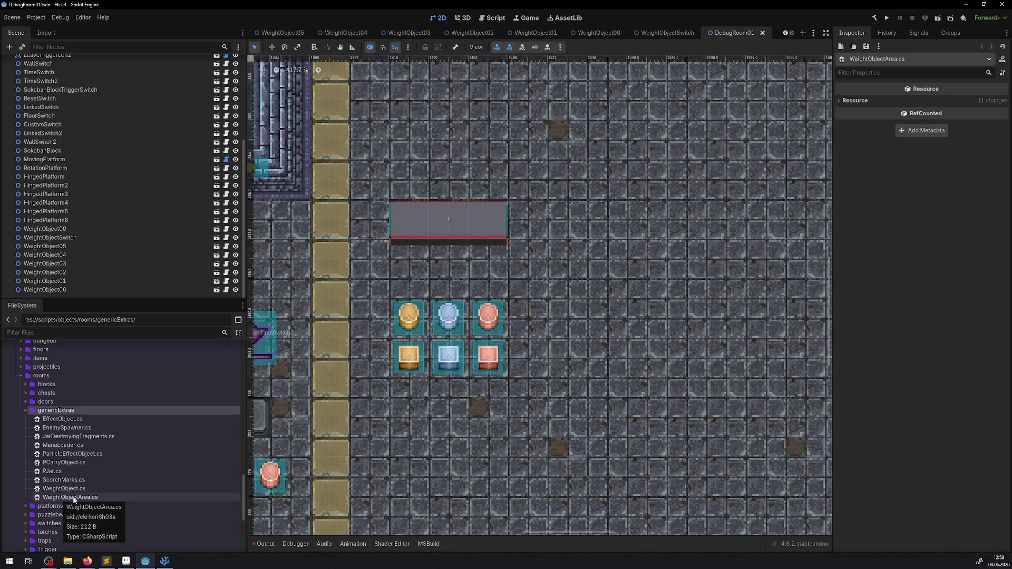
pyautogui.scroll(5, 63, 485)
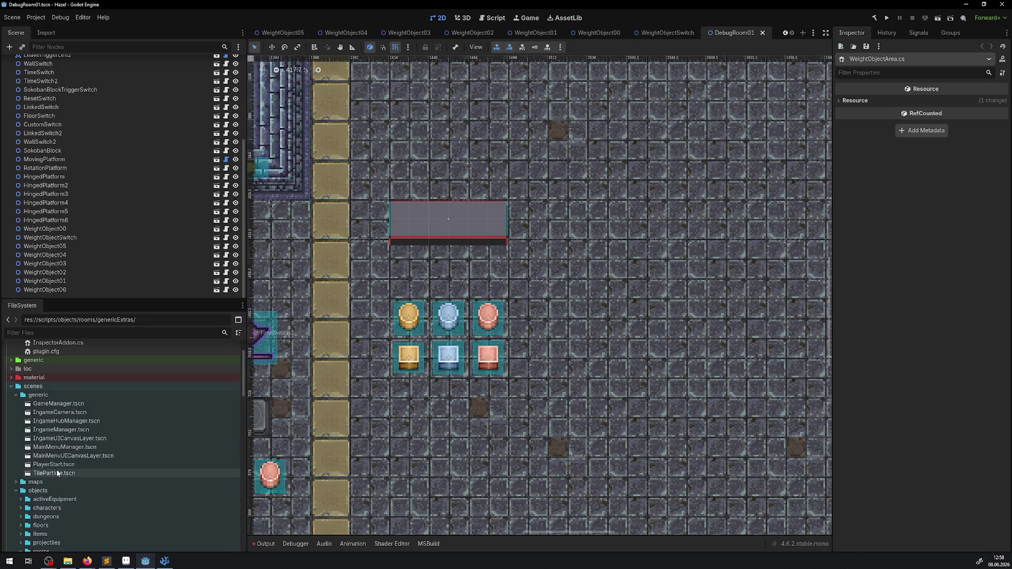
pyautogui.scroll(-5, 58, 474)
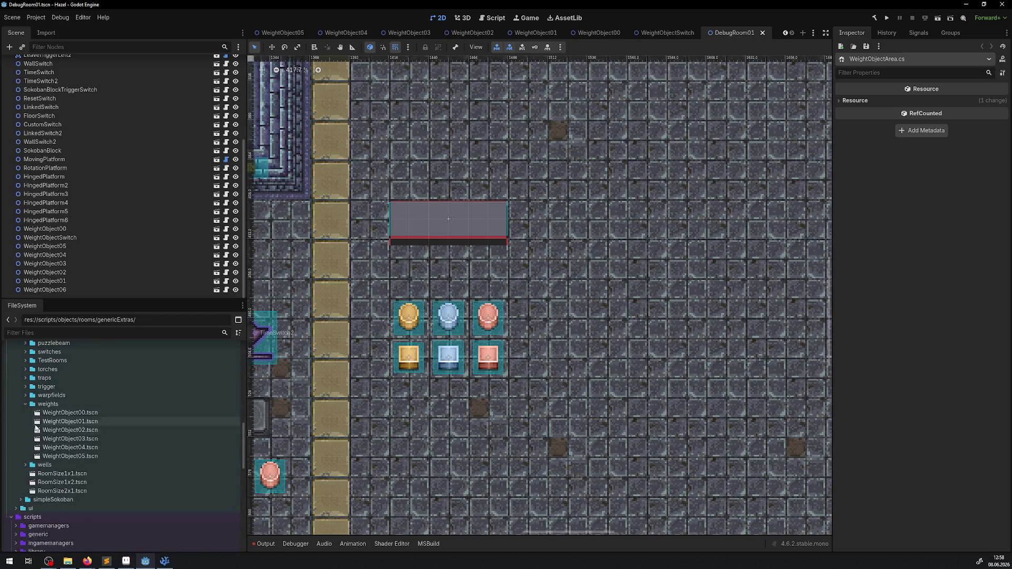
pyautogui.scroll(5, 59, 464)
# - Collapse doors and debugRooms and open the weights folder showing WeightObject00–05
pyautogui.click(25, 424)
pyautogui.click(25, 398)
pyautogui.click(26, 493)
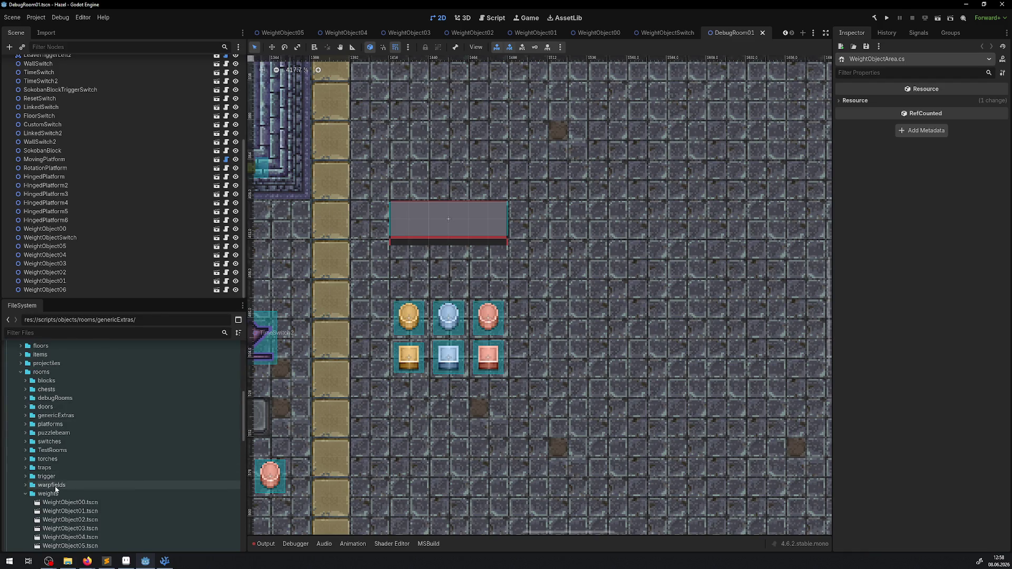
pyautogui.scroll(-2, 55, 489)
pyautogui.click(49, 444)
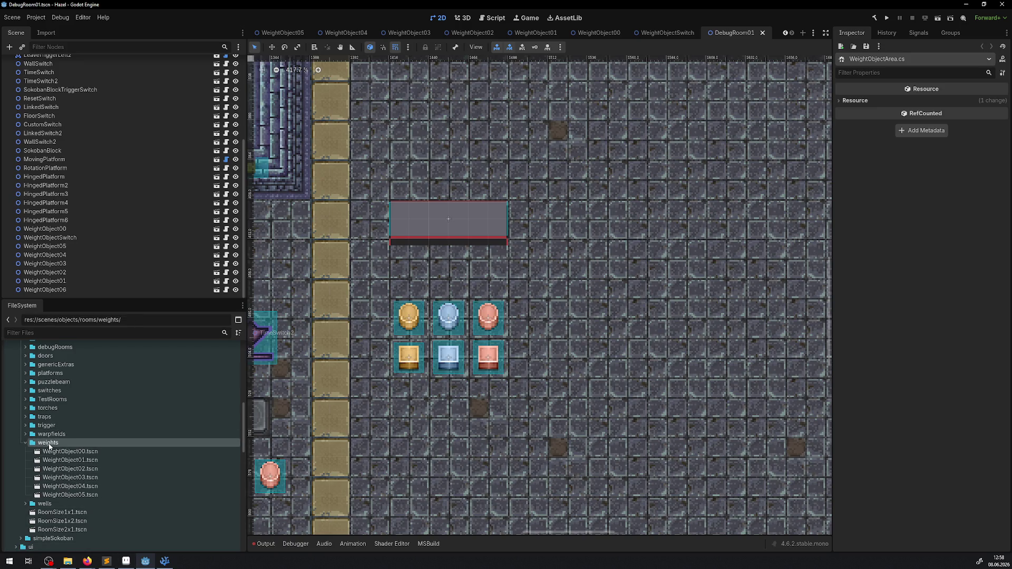
pyautogui.click(165, 561)
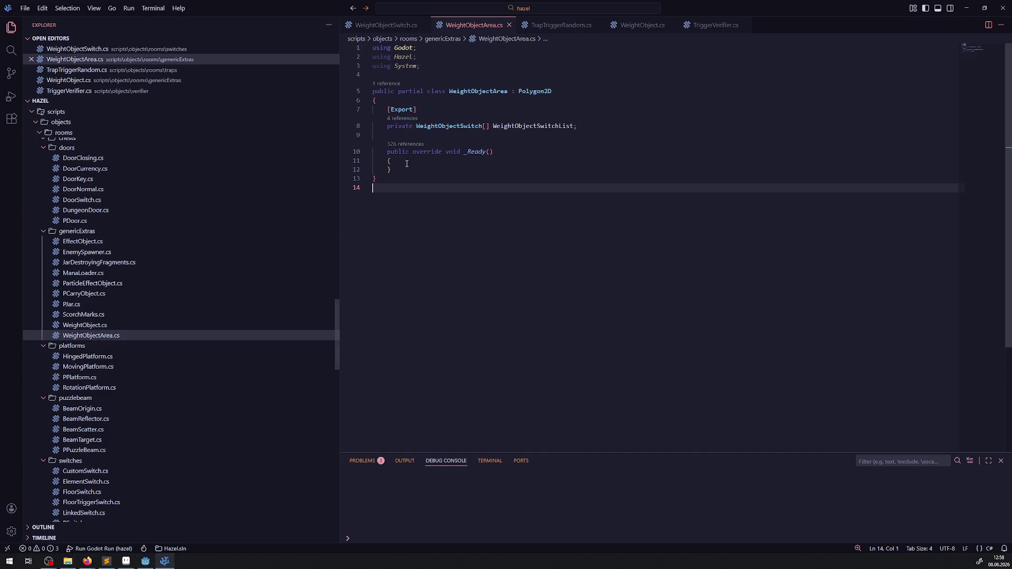
# - Add [GlobalClass] above the WeightObjectArea class declaration and save the script
pyautogui.click(410, 76)
pyautogui.press('Return')
pyautogui.write('[G')
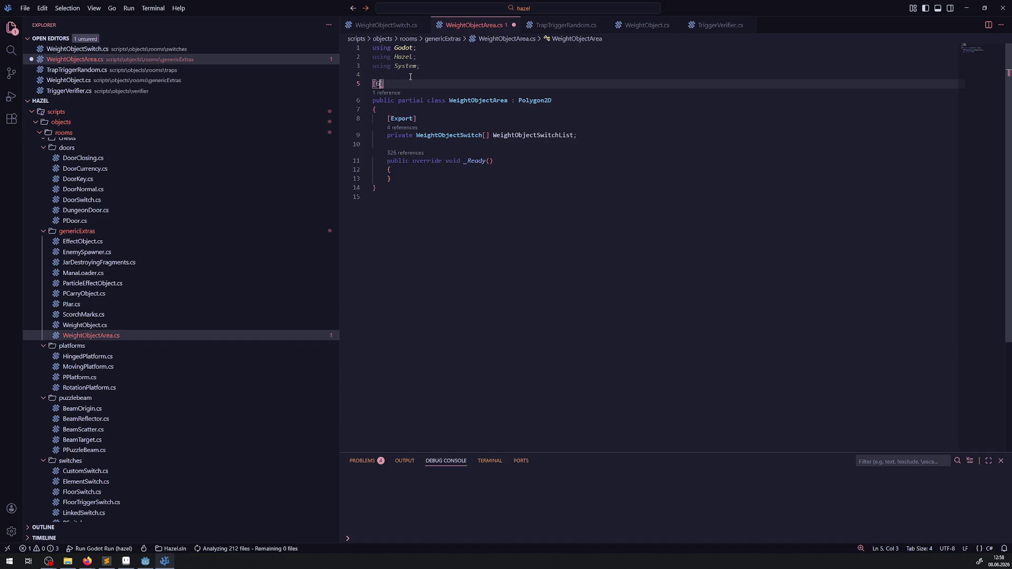
pyautogui.write('loba')
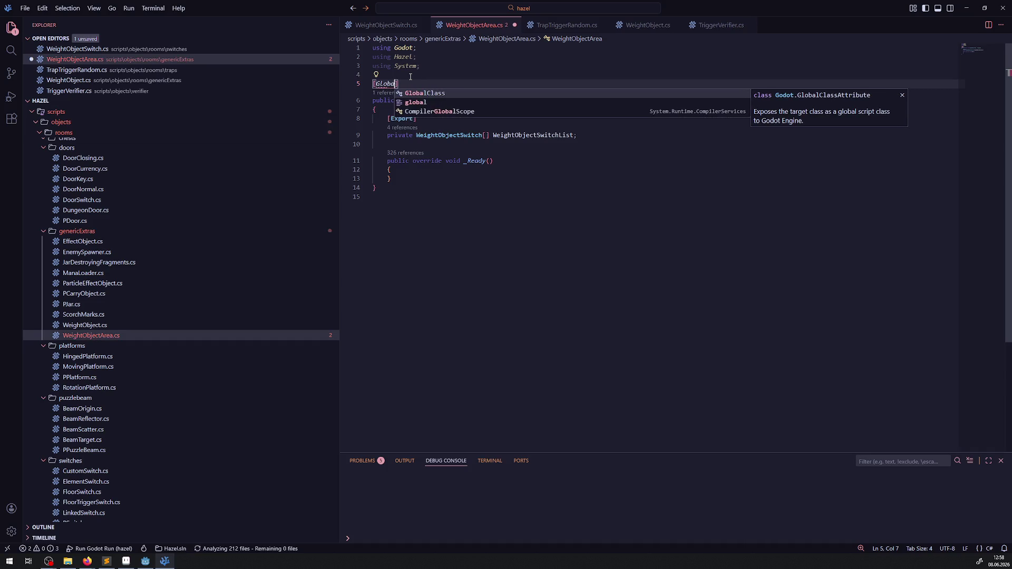
pyautogui.press('Tab')
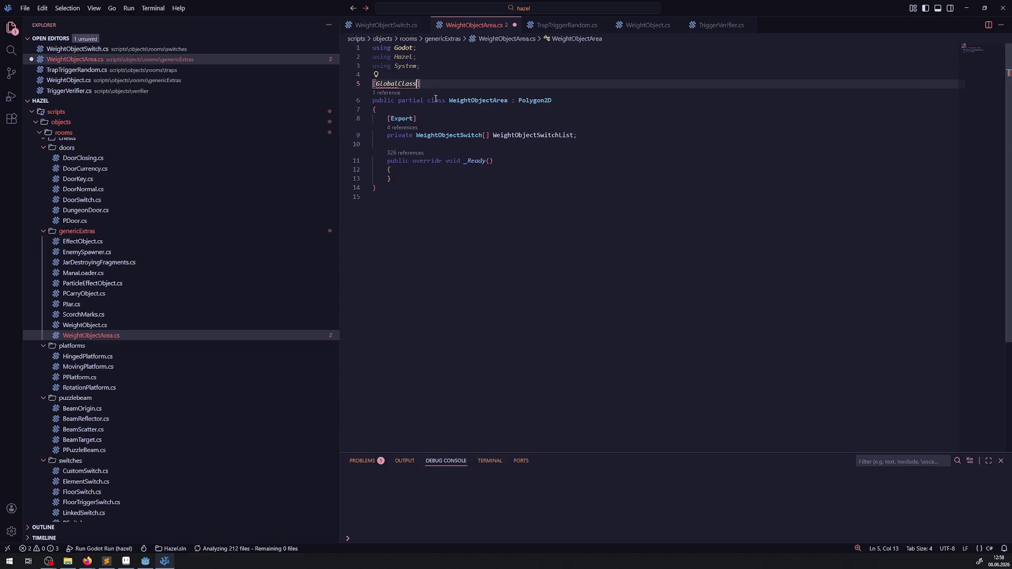
pyautogui.hotkey('ctrl', 's')
pyautogui.click(966, 8)
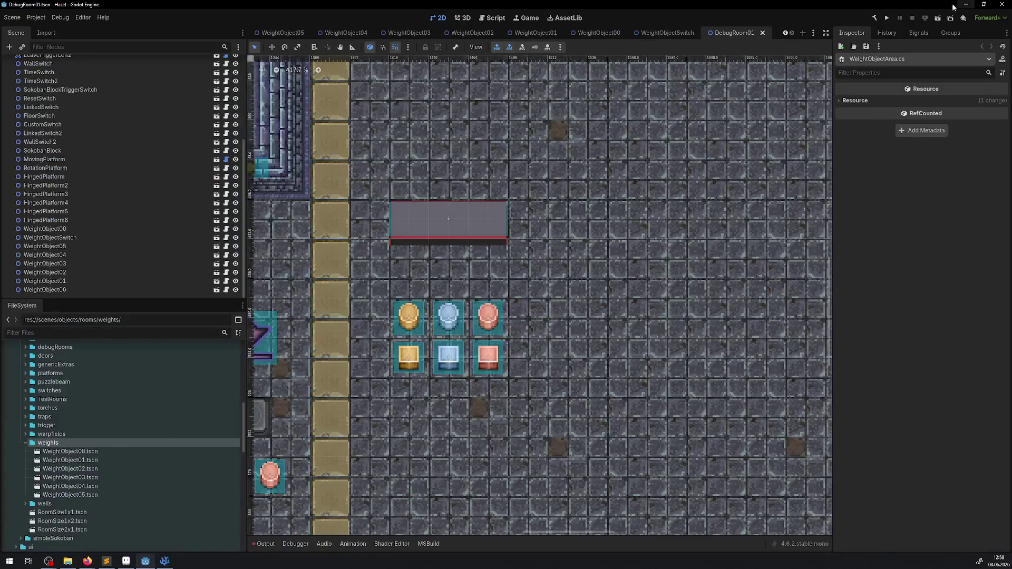
# - Run the .NET Build to compile the [GlobalClass] WeightObjectArea script
pyautogui.click(872, 19)
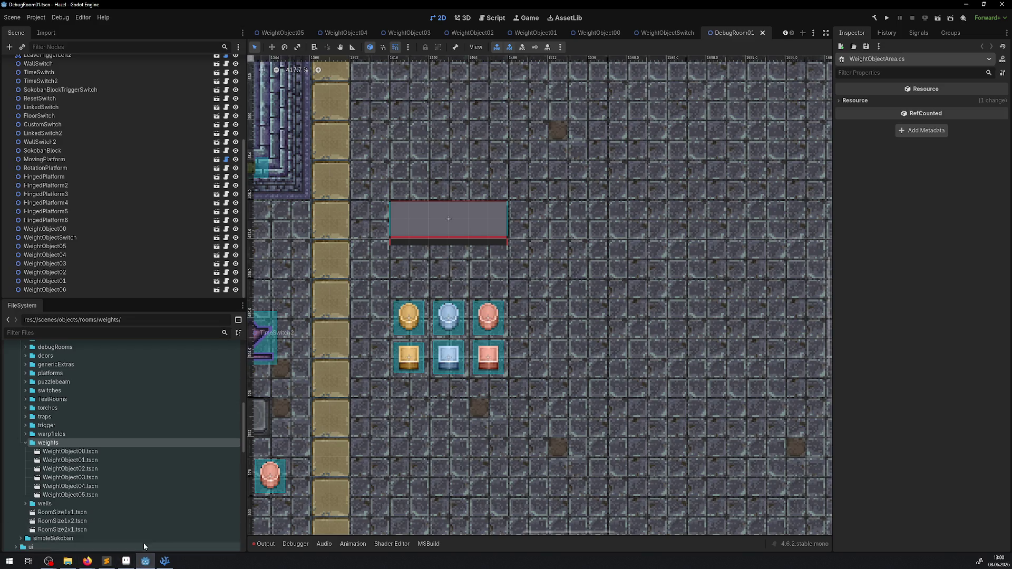
# - Start a new scene in the weights folder and copy the WeightObjectArea class name from VS Code
pyautogui.rightClick(47, 442)
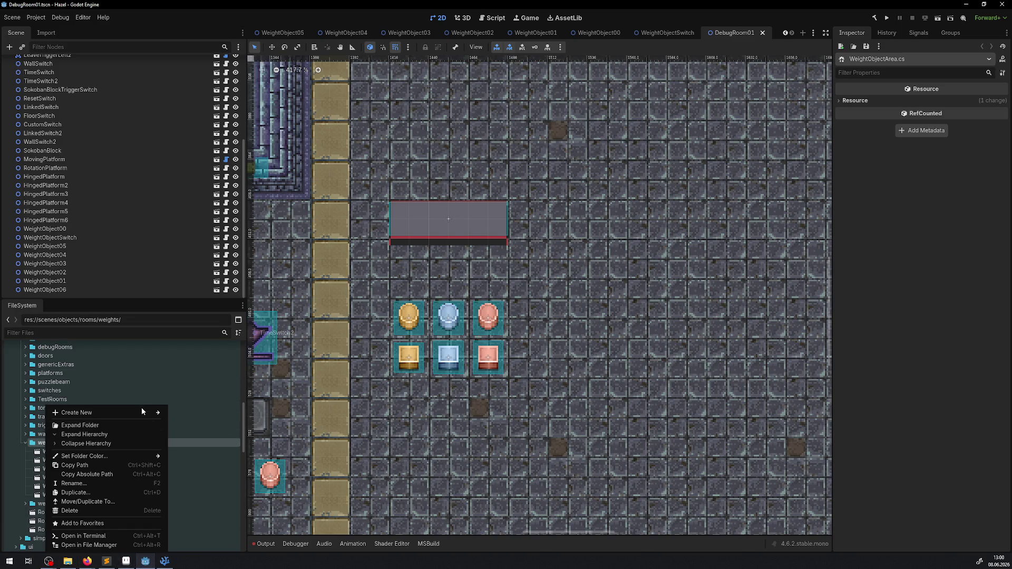
pyautogui.moveTo(142, 414)
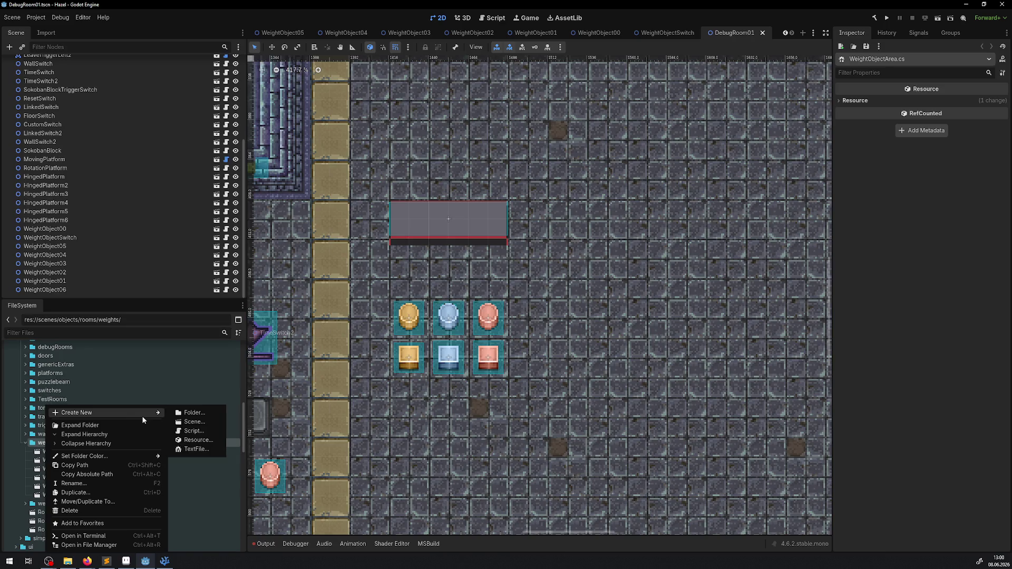
pyautogui.click(199, 424)
pyautogui.write('WeightObjectSwitch')
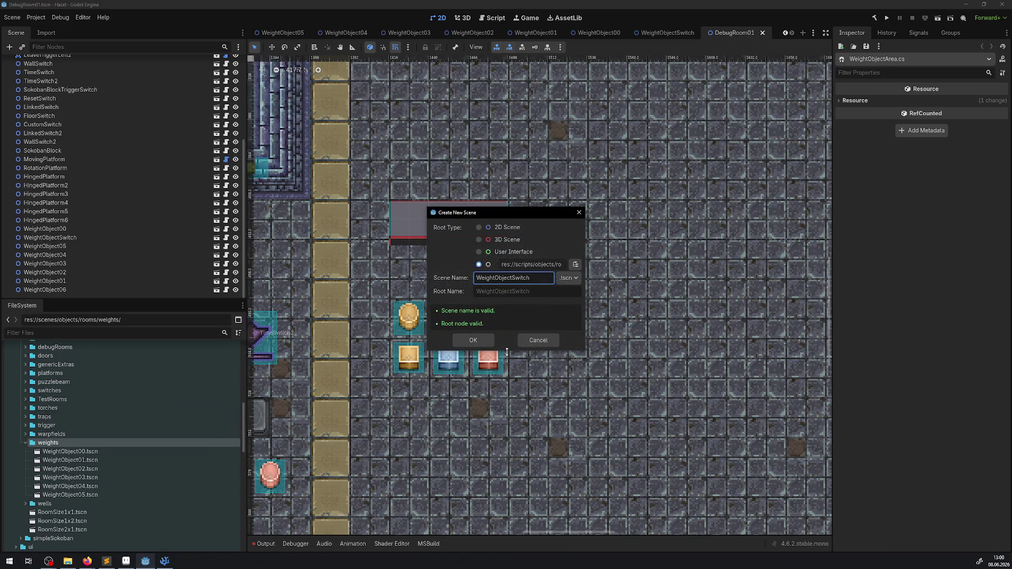
pyautogui.click(164, 561)
pyautogui.doubleClick(466, 100)
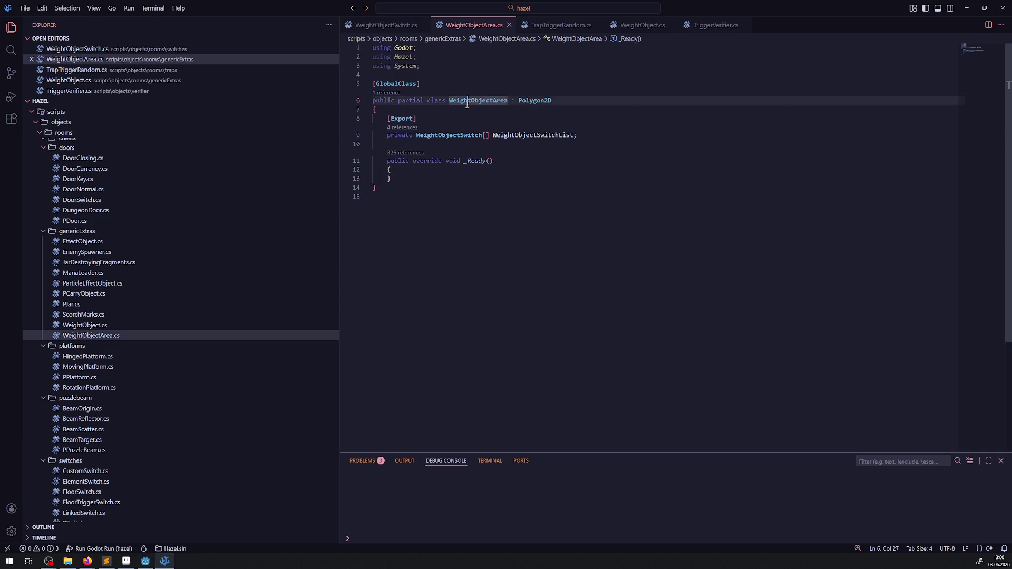
pyautogui.click(146, 561)
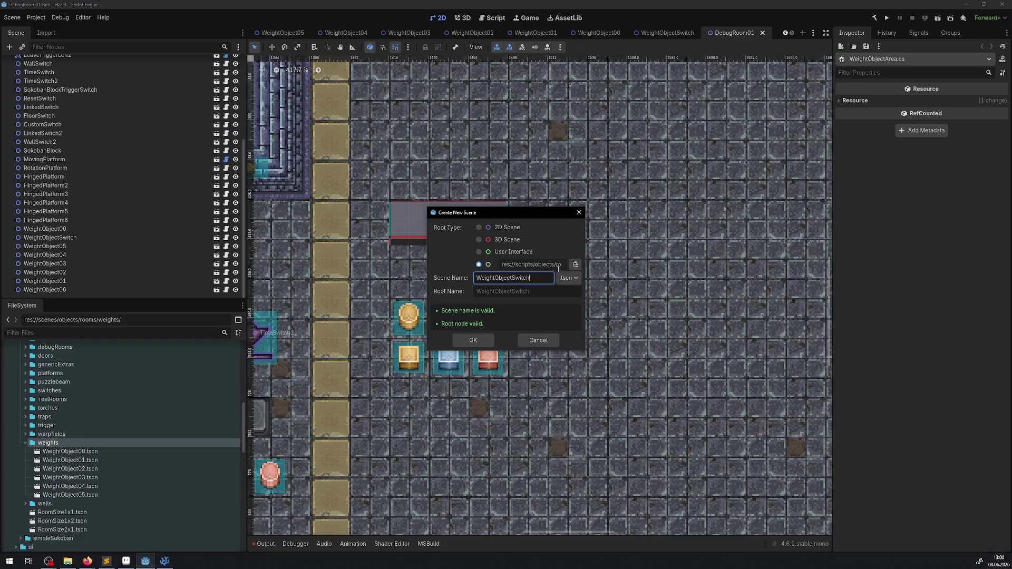
# - Name the scene WeightObjectArea, pick WeightObjectArea as its root type, and confirm
pyautogui.doubleClick(519, 278)
pyautogui.write('WeightObjectArea')
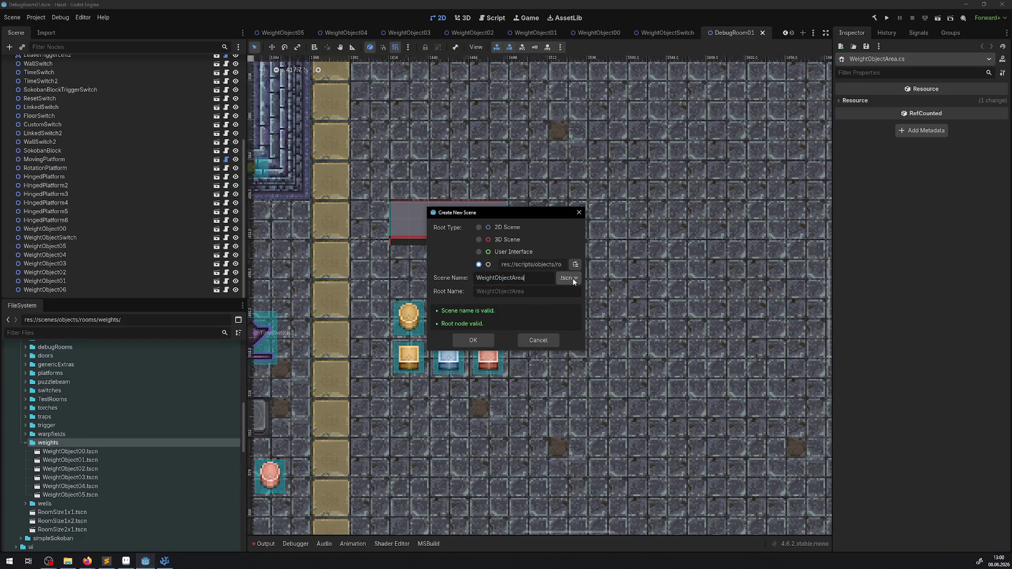
pyautogui.click(575, 267)
pyautogui.write('WeightObjectArea')
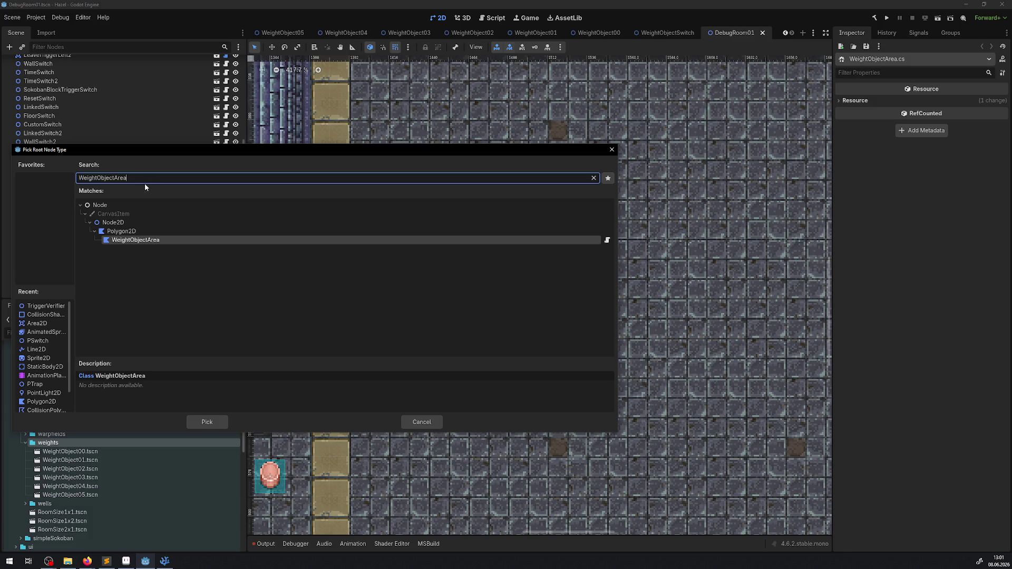
pyautogui.doubleClick(141, 240)
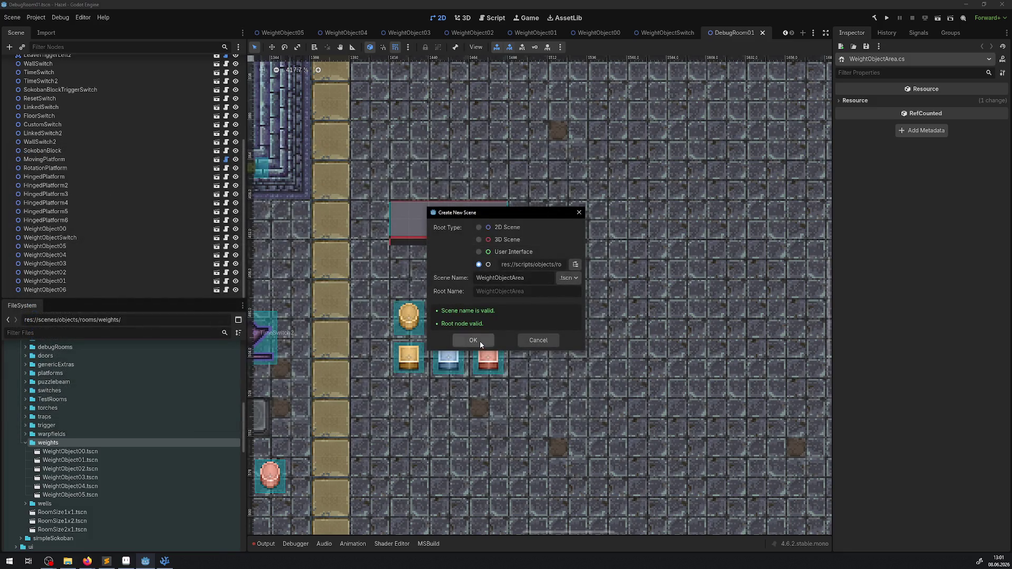
pyautogui.click(479, 341)
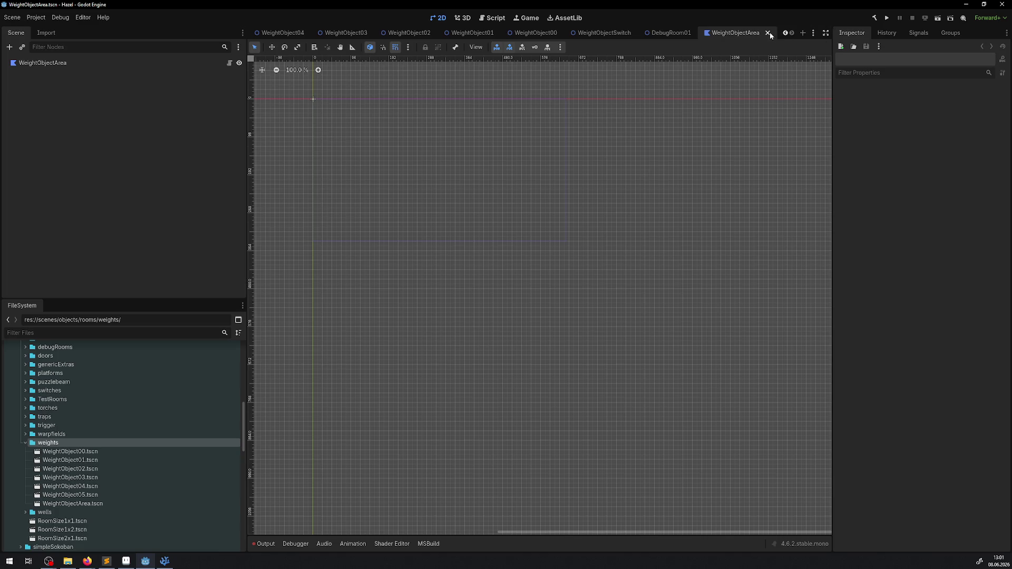
# - Open TrapTriggerRandom.tscn from traps, then close it and the WeightObjectArea tab, collapsing traps
pyautogui.click(24, 416)
pyautogui.scroll(-3, 88, 502)
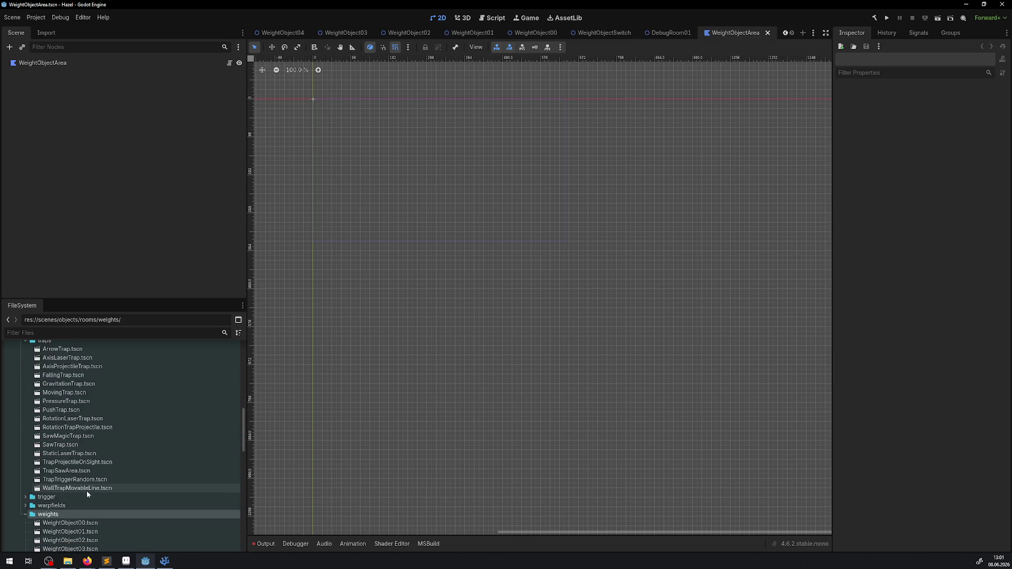
pyautogui.doubleClick(77, 480)
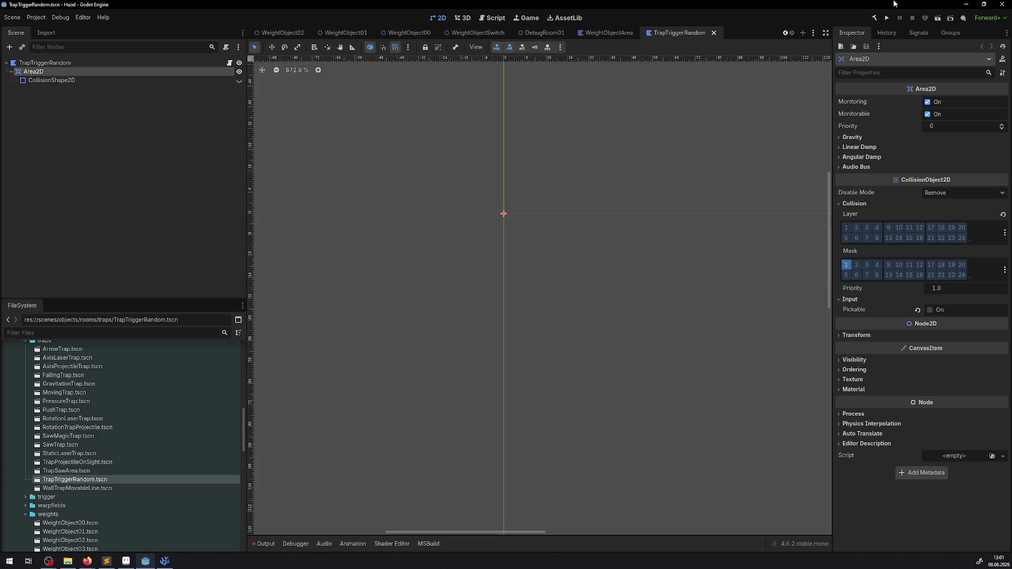
pyautogui.click(713, 33)
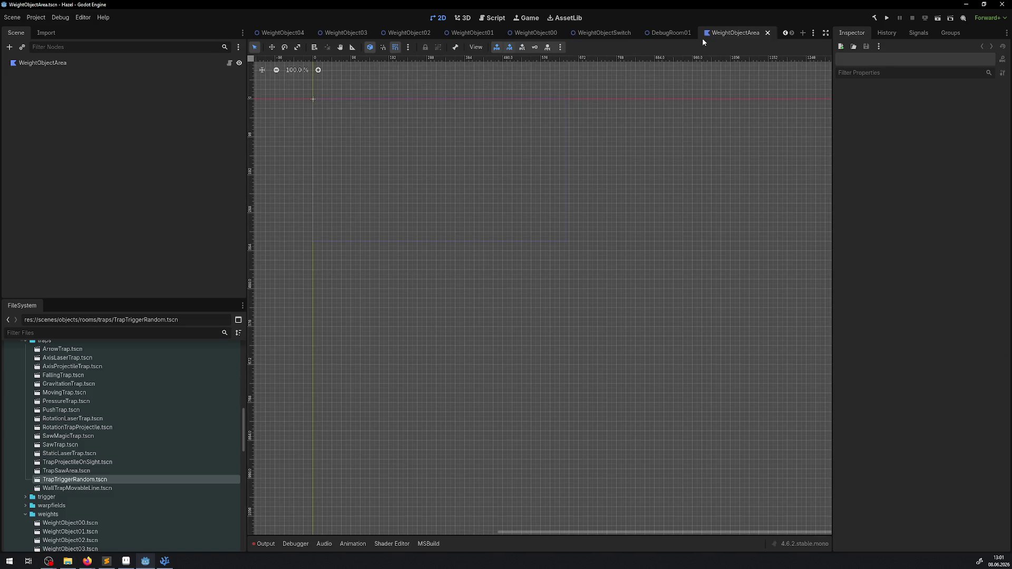
pyautogui.click(767, 33)
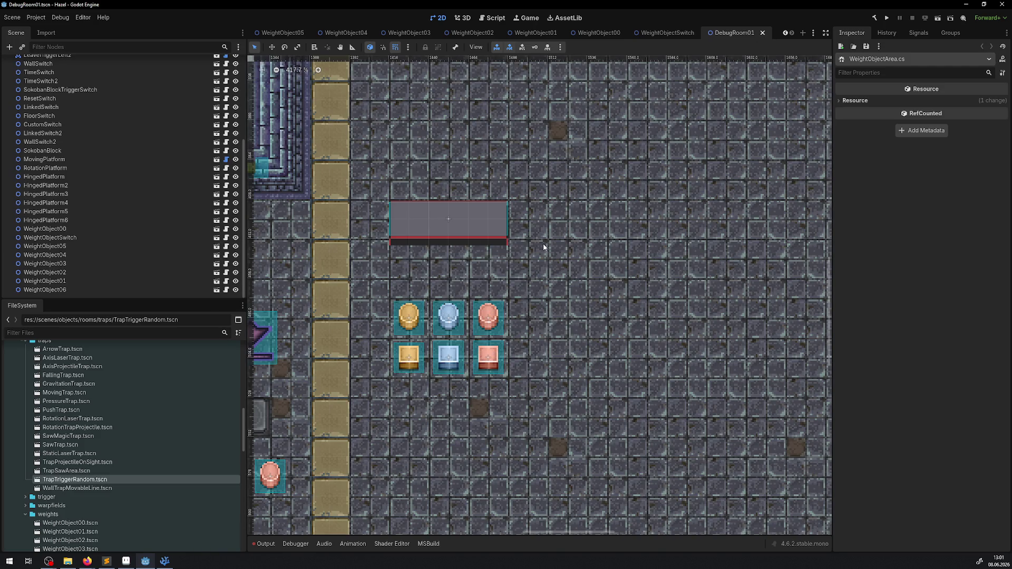
pyautogui.scroll(1, 93, 411)
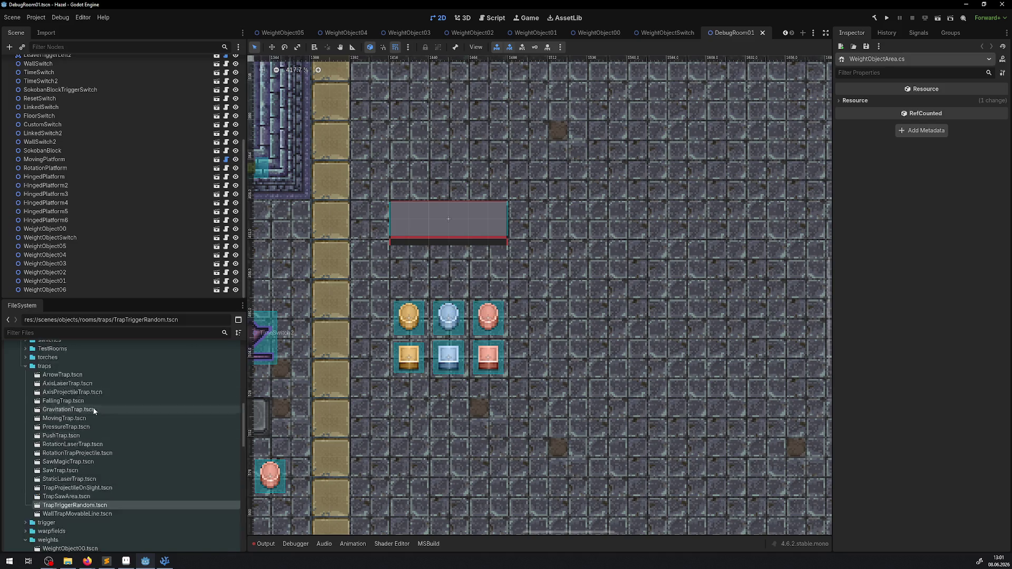
pyautogui.click(26, 366)
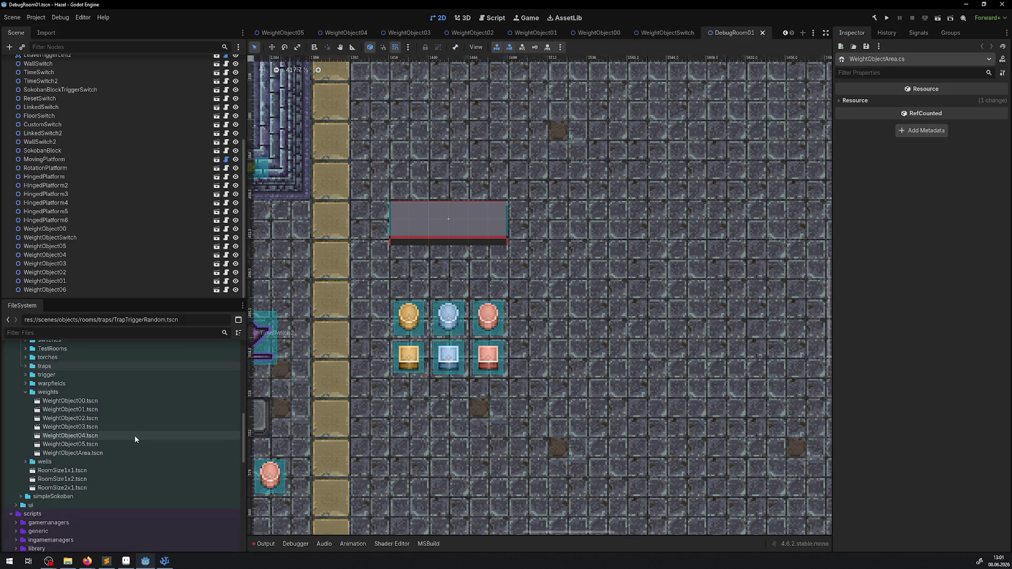
# - Drop a WeightObjectArea instance into DebugRoom01 and draw its four-corner rectangular polygon
pyautogui.moveTo(59, 453)
pyautogui.mouseDown()
pyautogui.moveTo(770, 279)
pyautogui.moveTo(646, 220)
pyautogui.mouseUp()
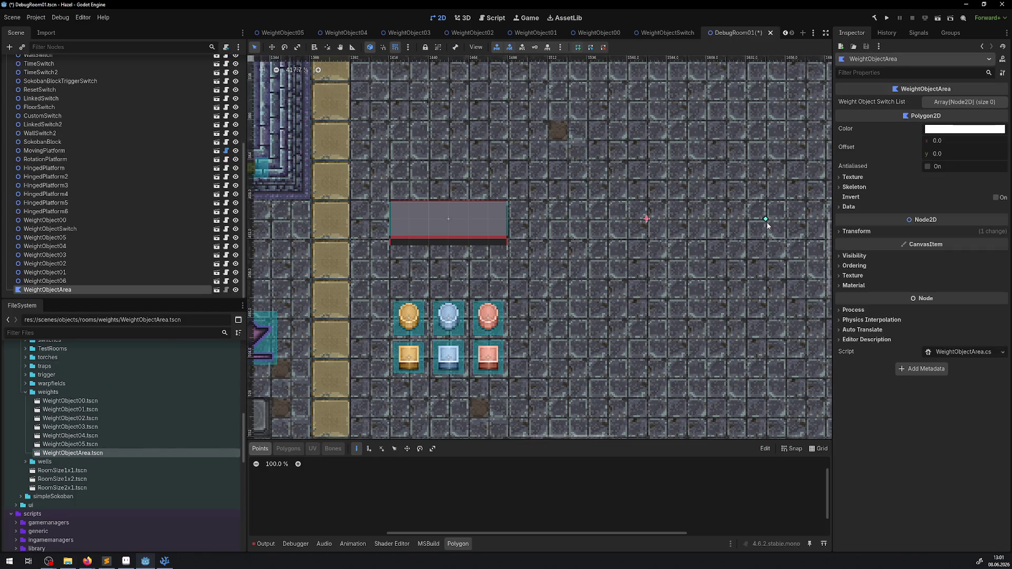
pyautogui.click(765, 357)
pyautogui.click(647, 357)
pyautogui.click(646, 219)
pyautogui.click(766, 219)
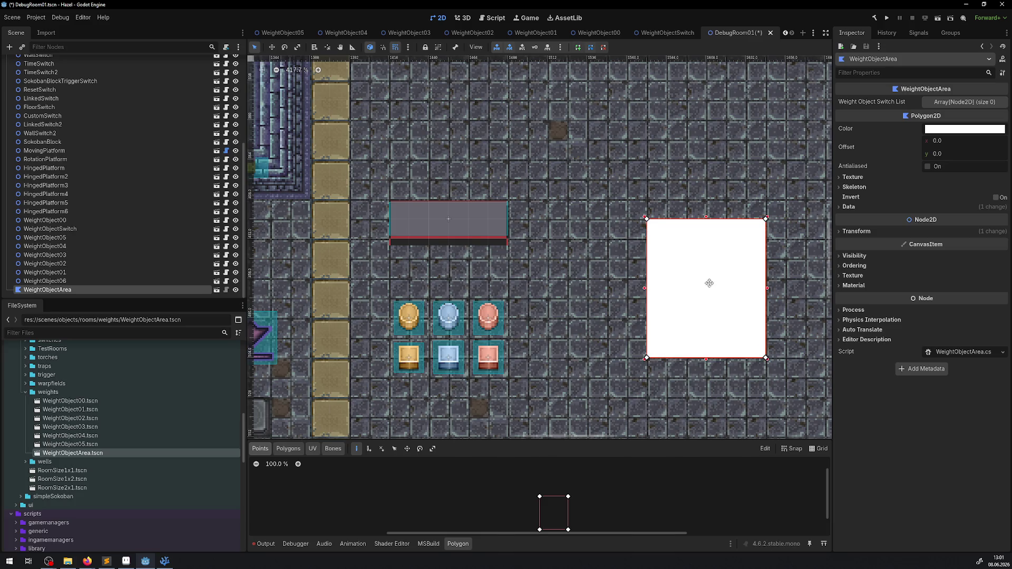
pyautogui.moveTo(708, 283); pyautogui.dragTo(592, 268)
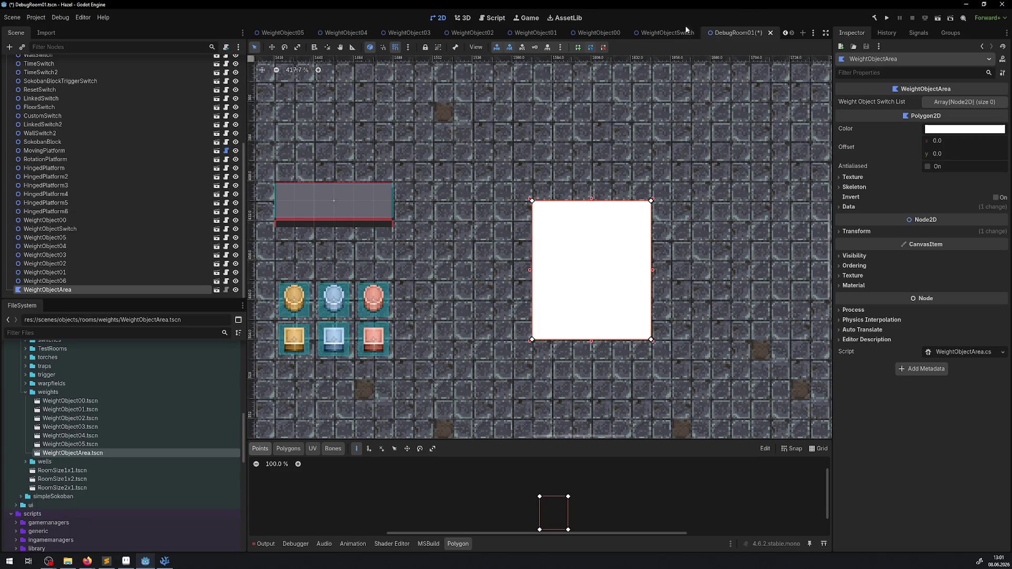
pyautogui.doubleClick(77, 454)
# - Set the root polygon's colour to transparent ffffff00 and save WeightObjectArea.tscn
pyautogui.click(40, 62)
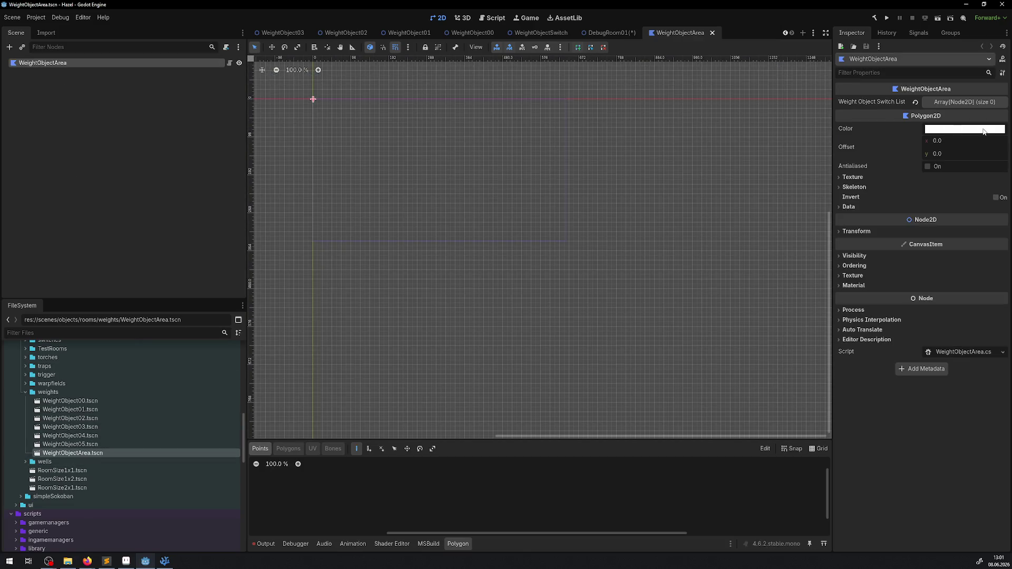
pyautogui.click(951, 129)
pyautogui.press('End')
pyautogui.write('00')
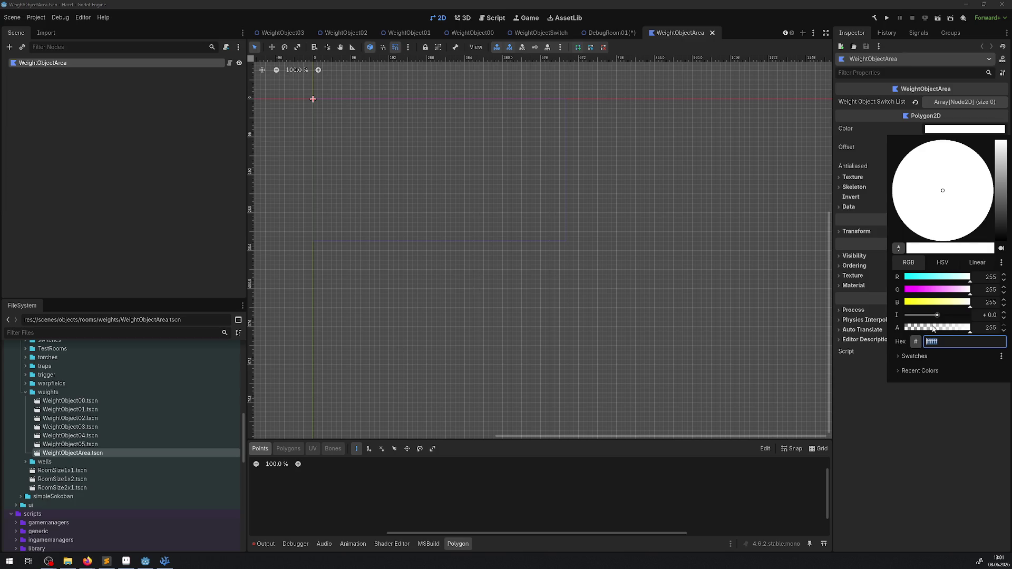
pyautogui.press('Return')
pyautogui.click(856, 428)
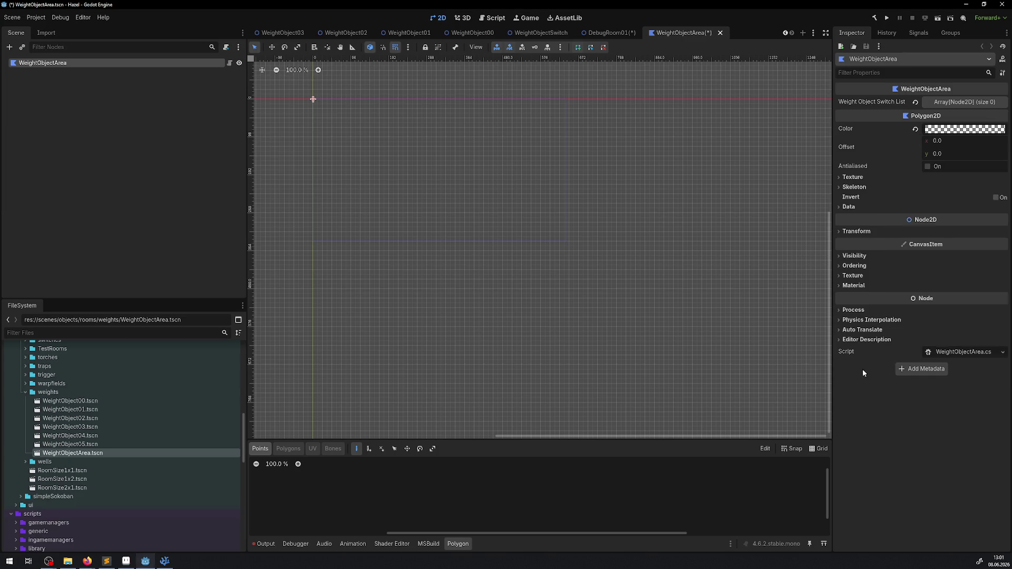
pyautogui.hotkey('ctrl', 's')
# - Browse the Texture, Skeleton and Polygon data sections in the Inspector
pyautogui.click(845, 177)
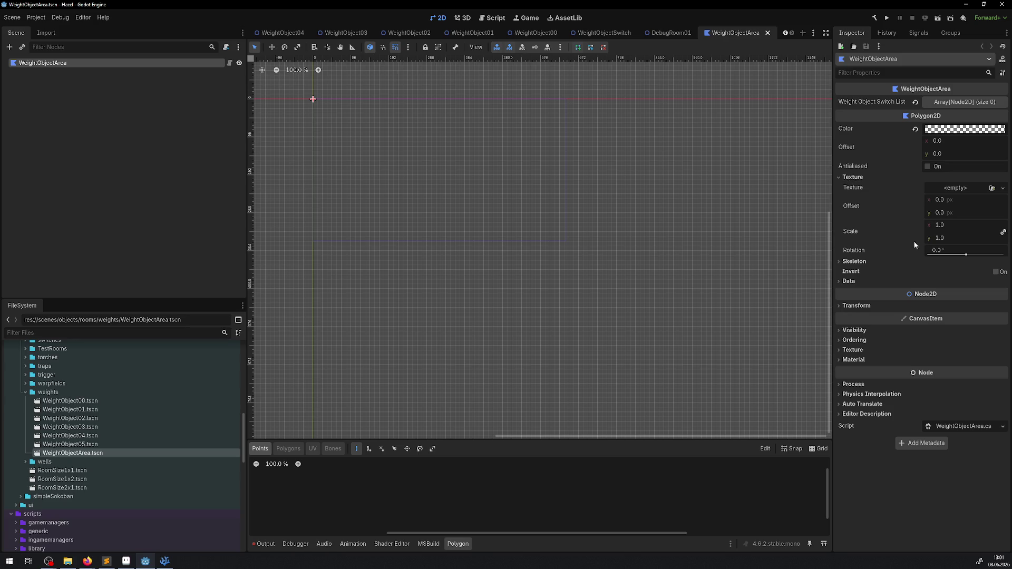
pyautogui.click(854, 262)
pyautogui.click(853, 261)
pyautogui.click(850, 281)
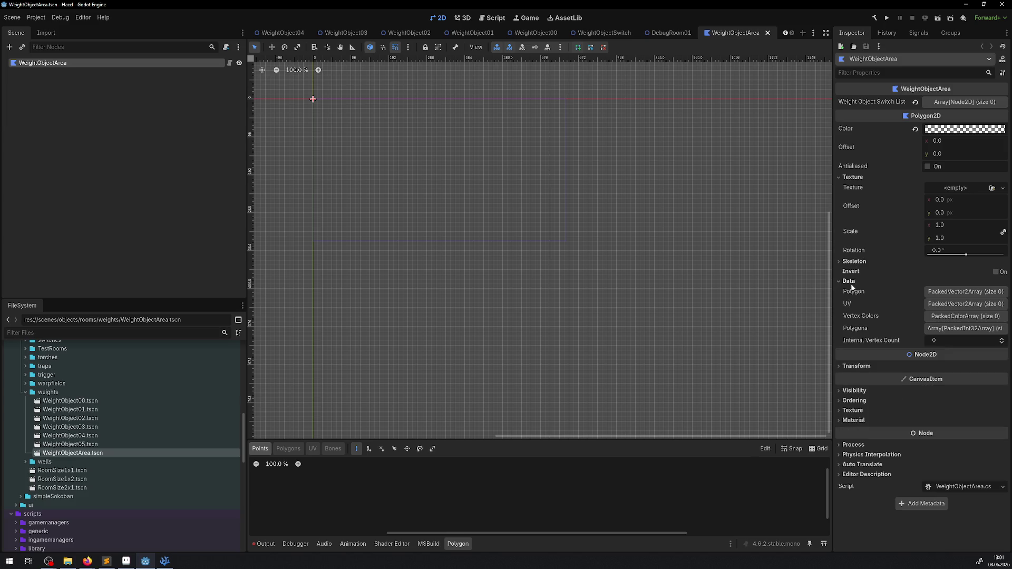
pyautogui.click(850, 284)
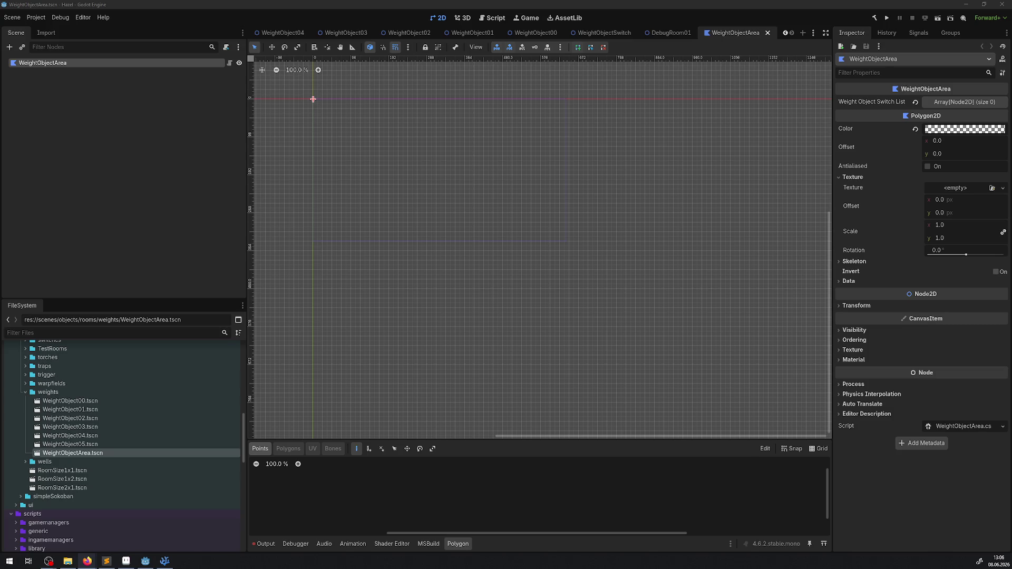
pyautogui.click(671, 33)
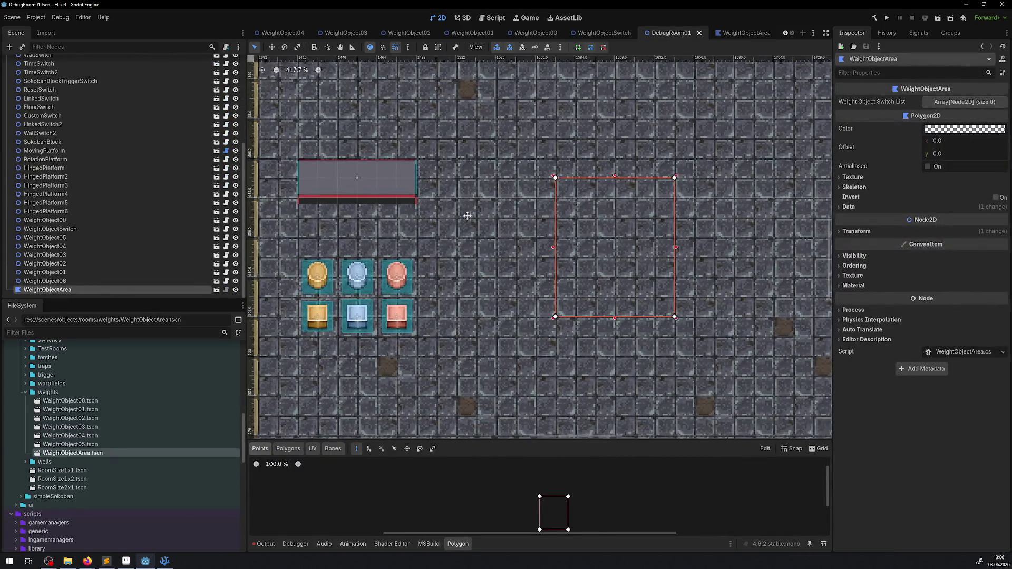
# - Duplicate WeightObjectSwitch into WeightObjectSwitch2 and move it up and right of the original
pyautogui.click(373, 158)
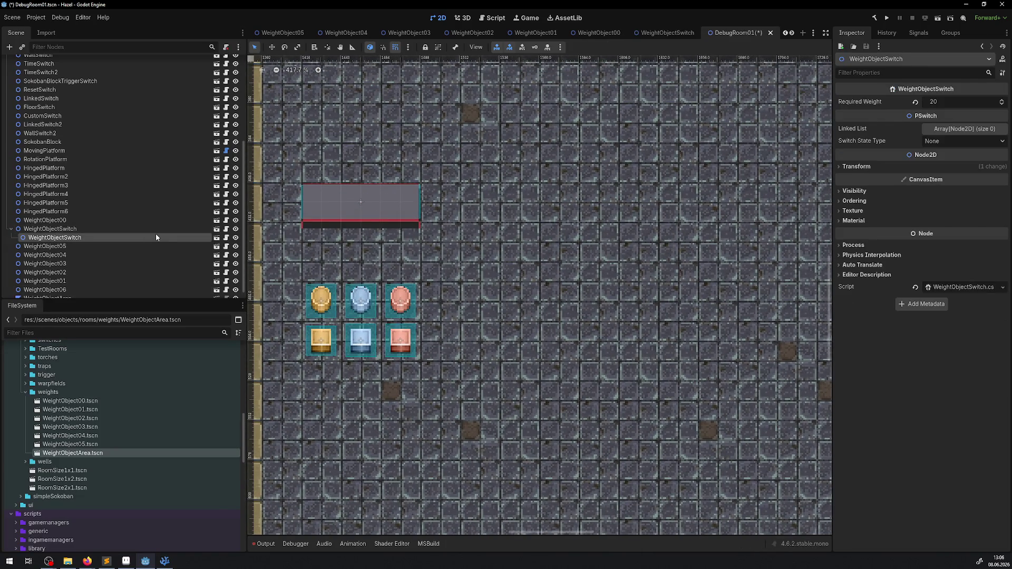
pyautogui.click(156, 233)
pyautogui.rightClick(39, 233)
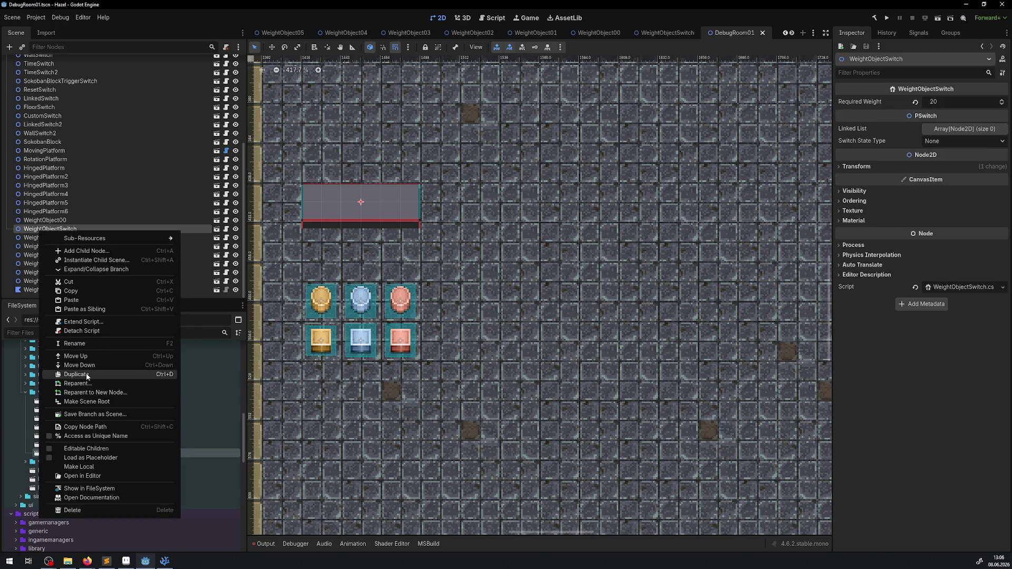
pyautogui.click(79, 375)
pyautogui.moveTo(395, 198); pyautogui.dragTo(533, 139)
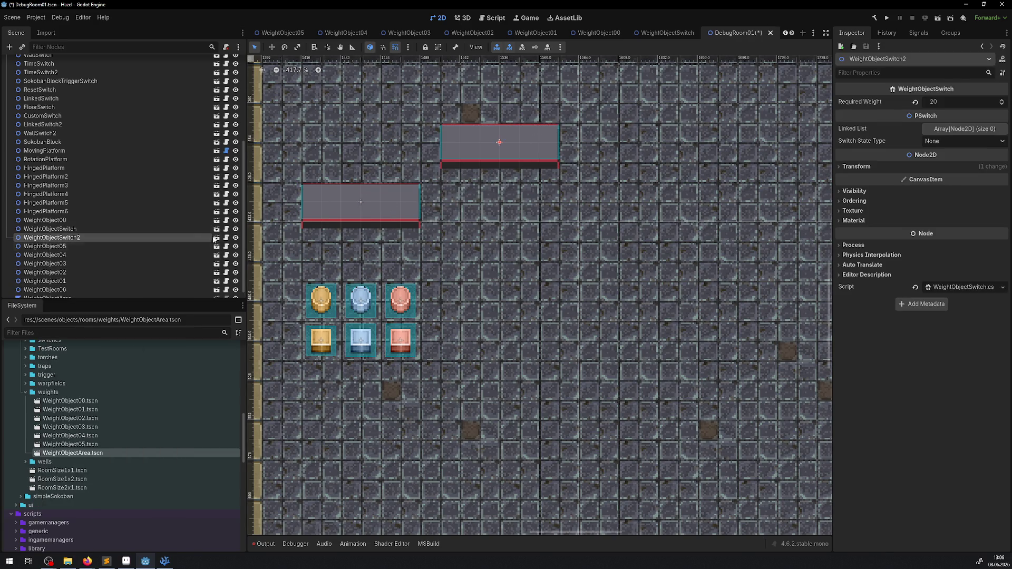
pyautogui.scroll(-1, 71, 237)
pyautogui.click(71, 291)
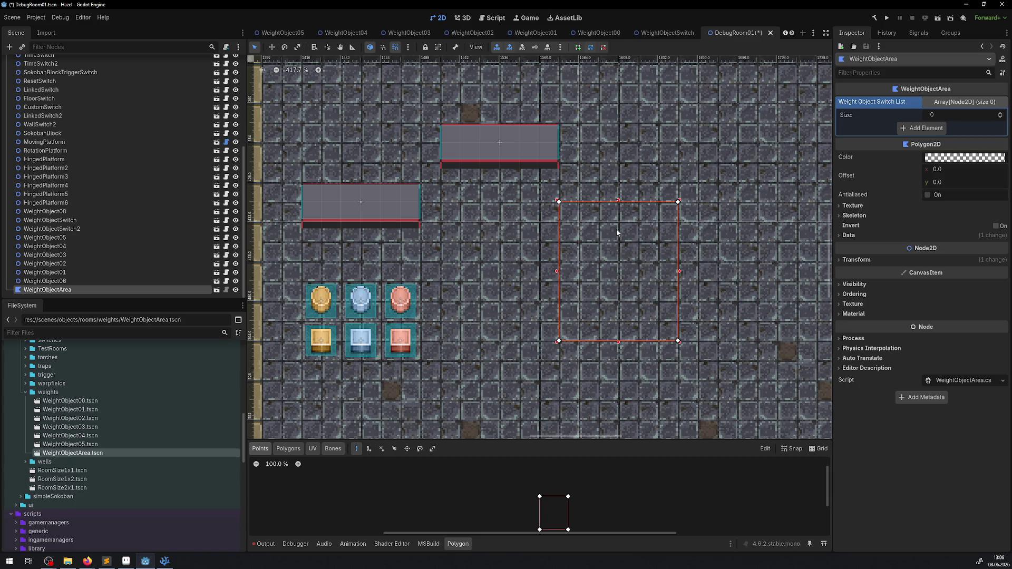
# - Add a first Weight Object Switch List entry assigned to WeightObjectSwitch
pyautogui.click(925, 128)
pyautogui.click(950, 128)
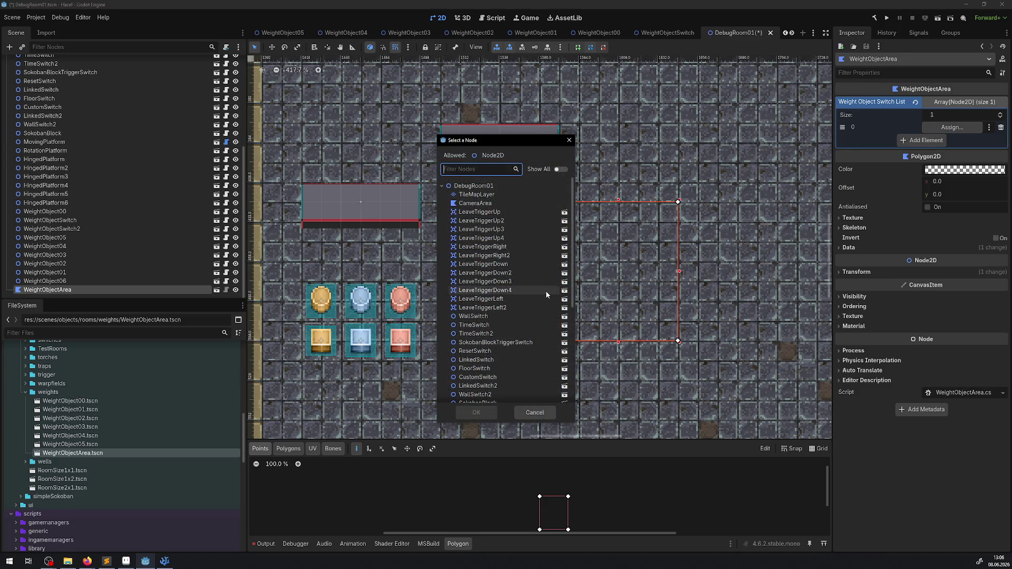
pyautogui.click(165, 561)
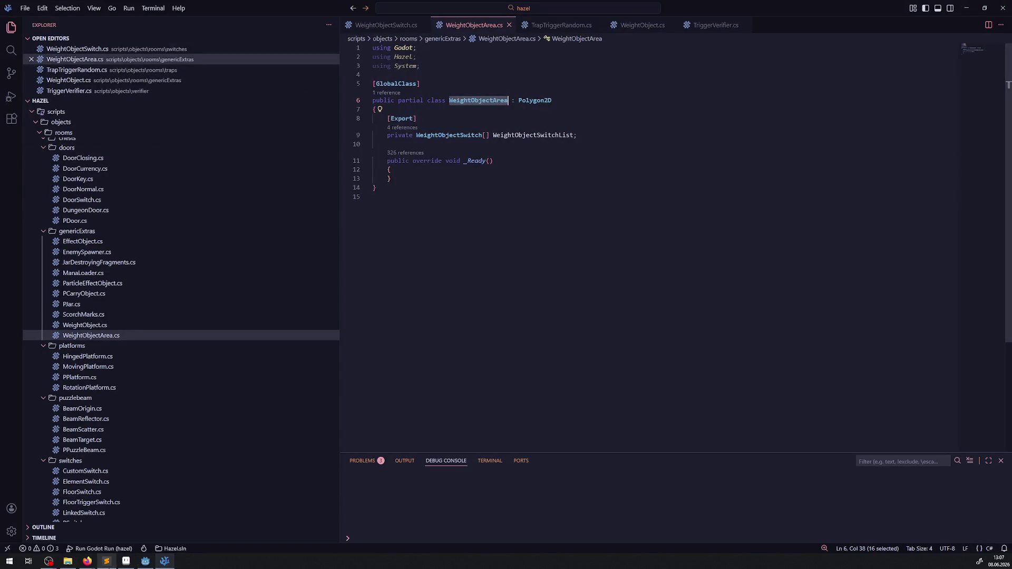
pyautogui.click(145, 560)
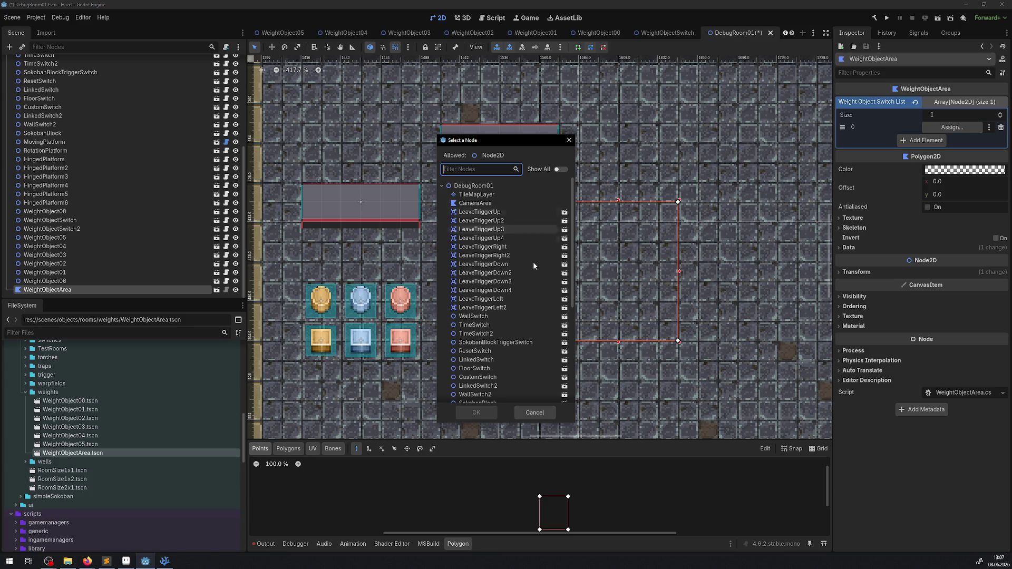
pyautogui.scroll(-5, 527, 266)
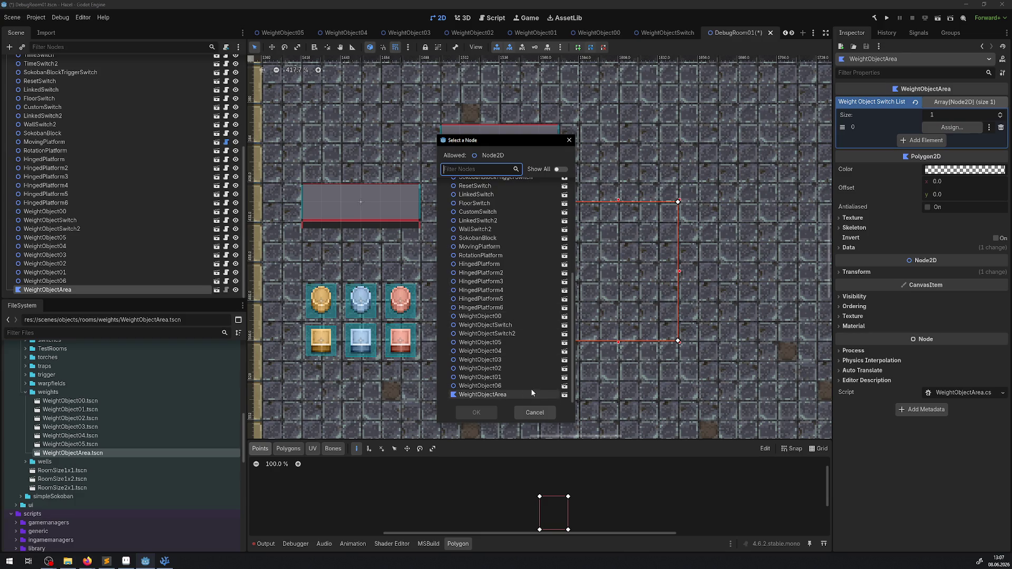
pyautogui.doubleClick(510, 324)
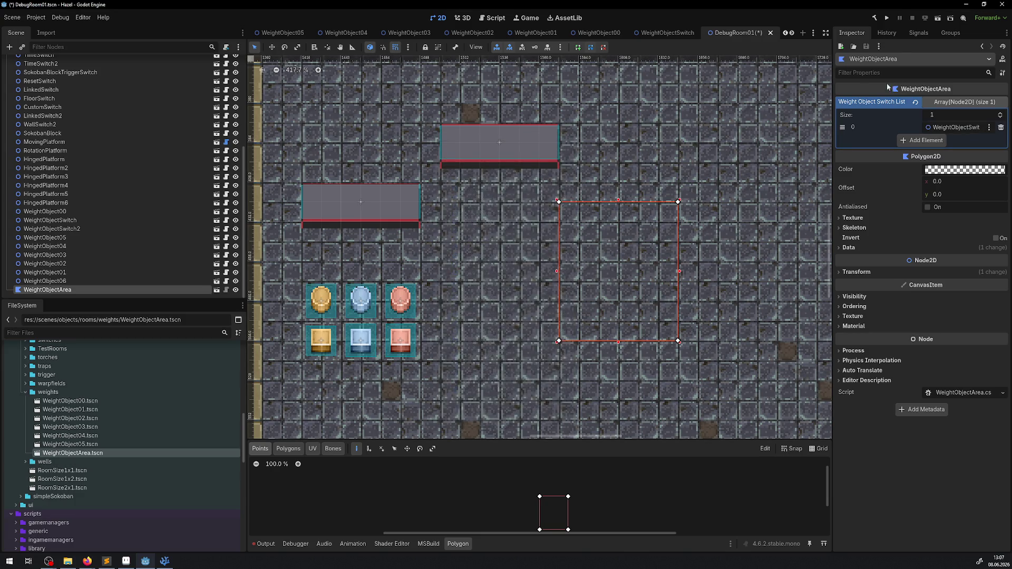
# - Add a second entry assigned to the other weight switch and save DebugRoom01
pyautogui.click(922, 140)
pyautogui.click(951, 140)
pyautogui.scroll(-5, 527, 332)
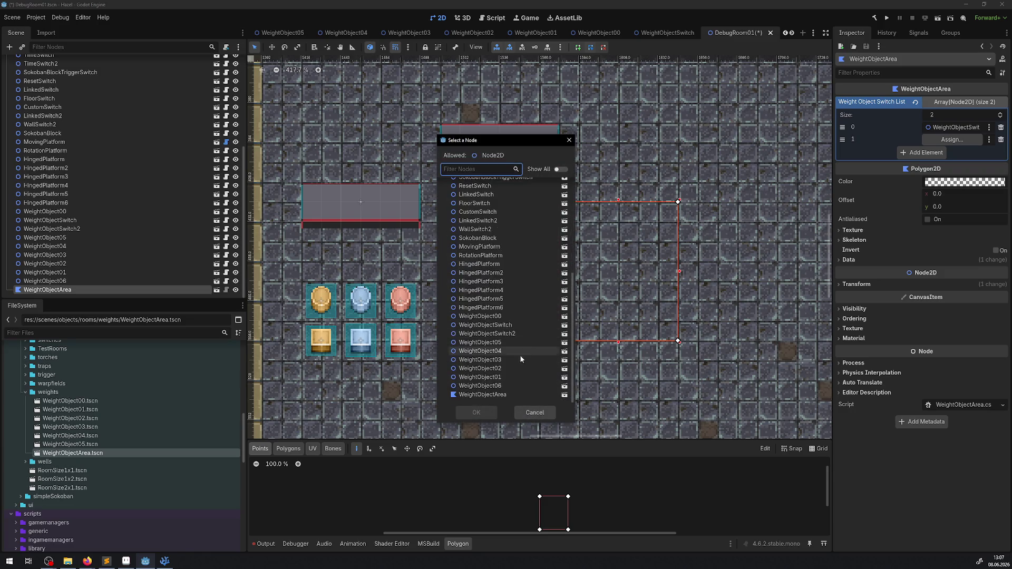
pyautogui.doubleClick(505, 333)
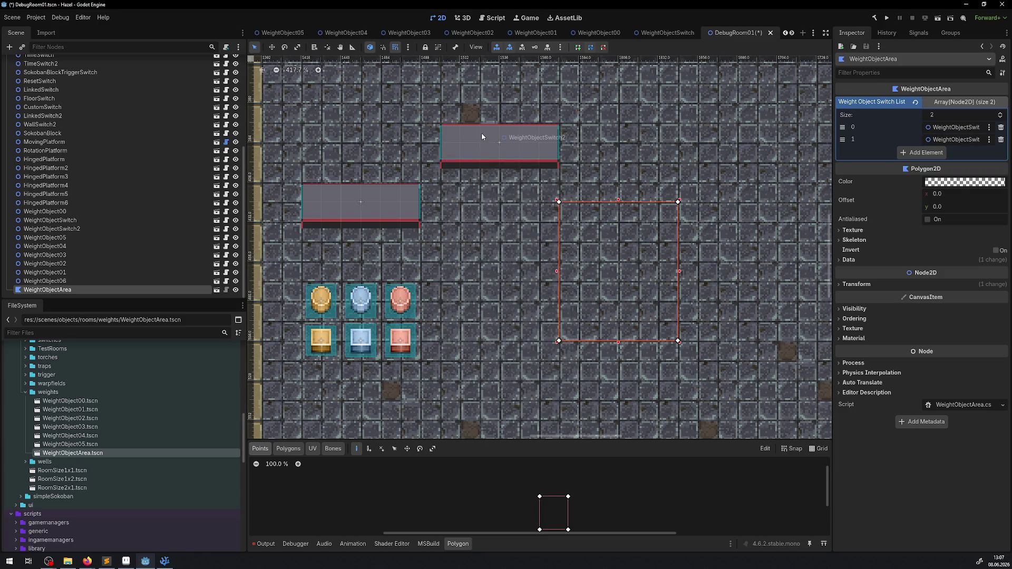
pyautogui.hotkey('ctrl', 's')
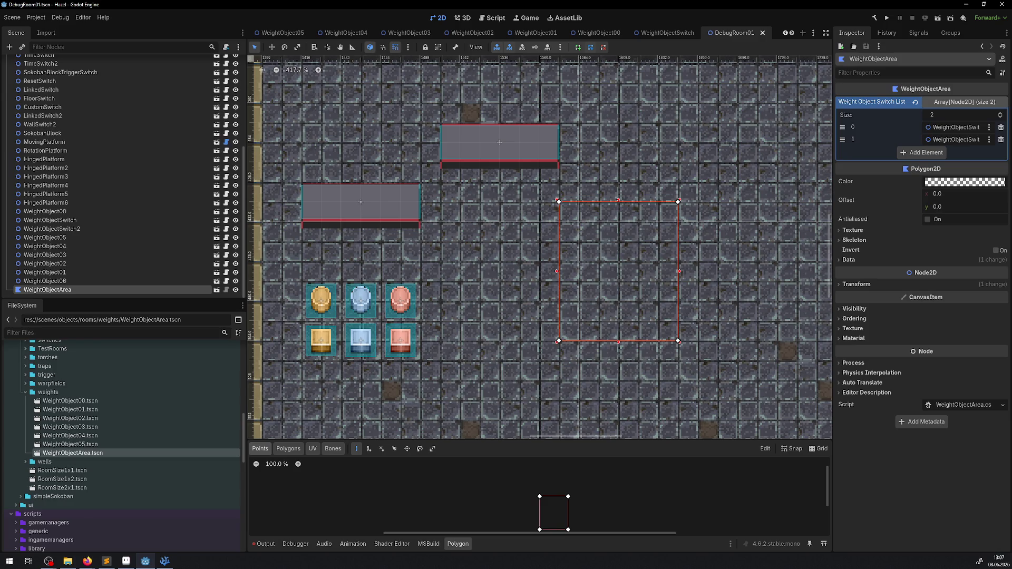
pyautogui.hotkey('alt', 'Tab')
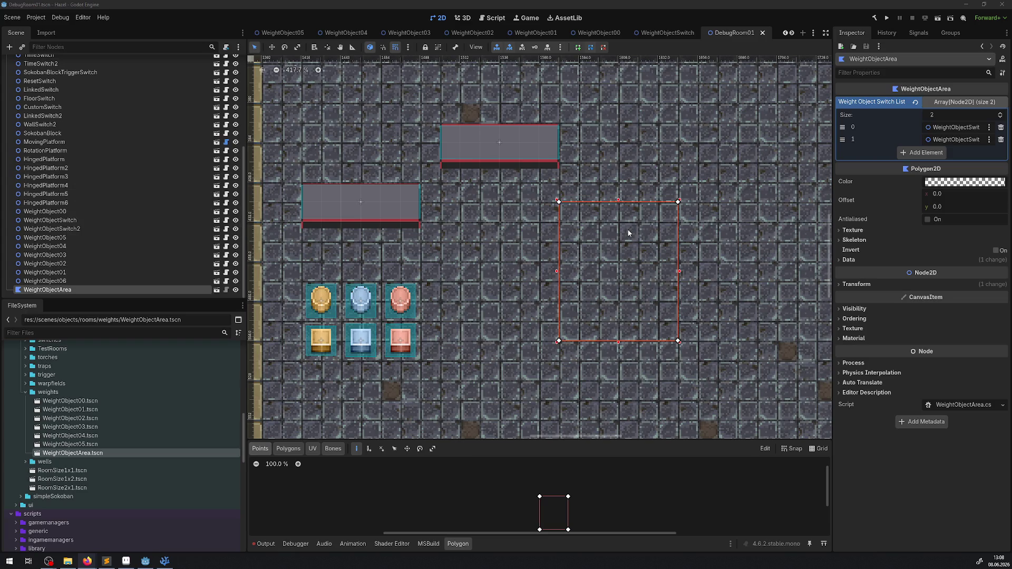
pyautogui.scroll(-1, 628, 233)
# - Move the WeightObjectArea polygon down-right and raise WeightObjectSwitch level with the other platform
pyautogui.moveTo(502, 182)
pyautogui.mouseDown()
pyautogui.moveTo(508, 209)
pyautogui.moveTo(576, 292)
pyautogui.moveTo(575, 283)
pyautogui.mouseUp()
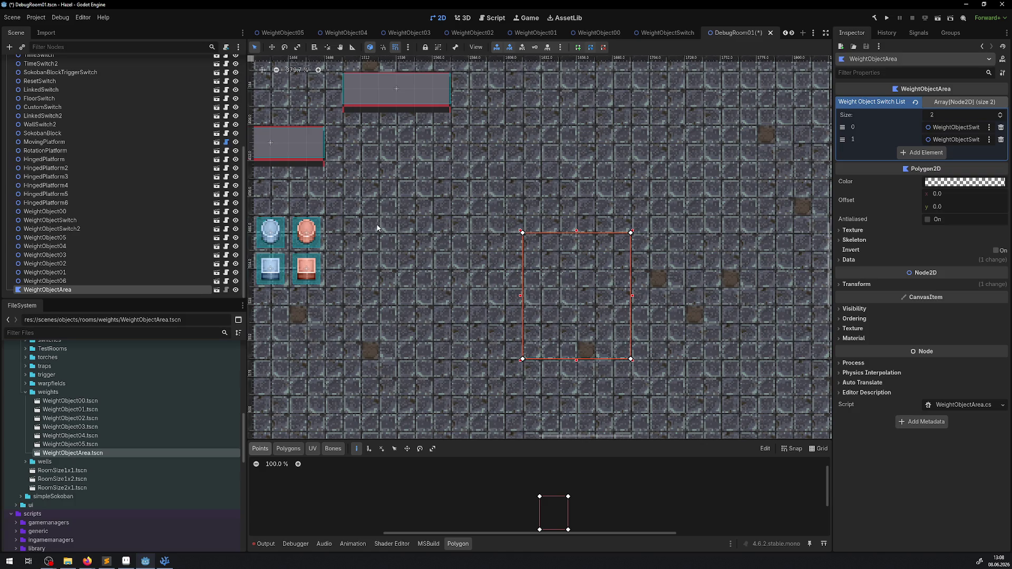
pyautogui.moveTo(425, 379); pyautogui.dragTo(461, 388)
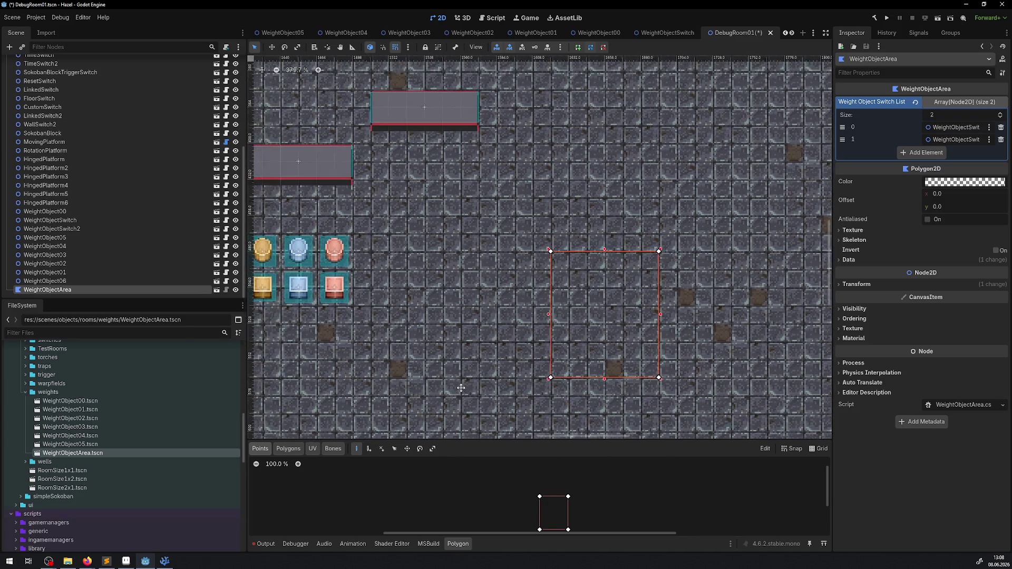
pyautogui.scroll(-2, 490, 348)
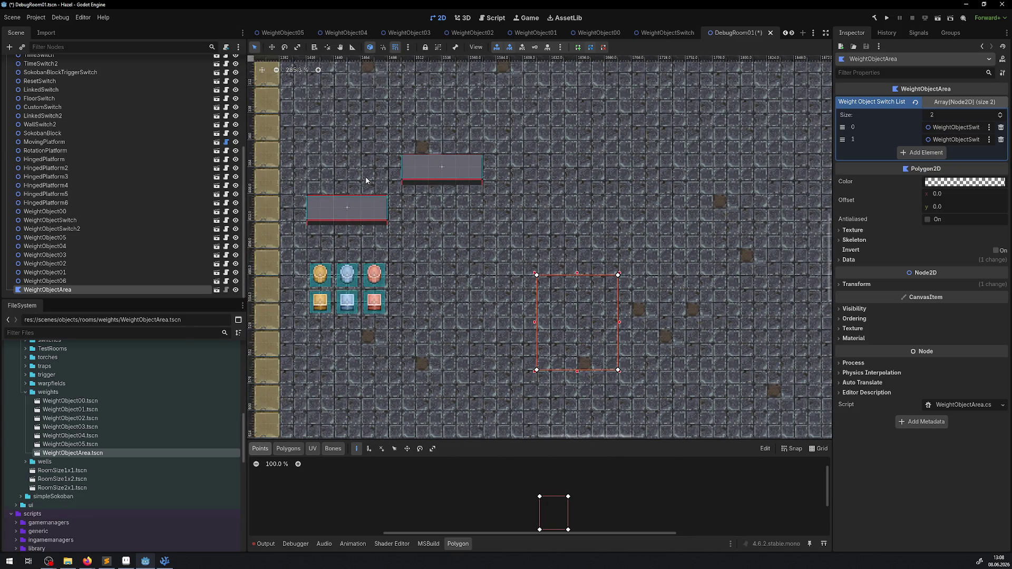
pyautogui.moveTo(371, 207); pyautogui.dragTo(372, 166)
pyautogui.click(573, 352)
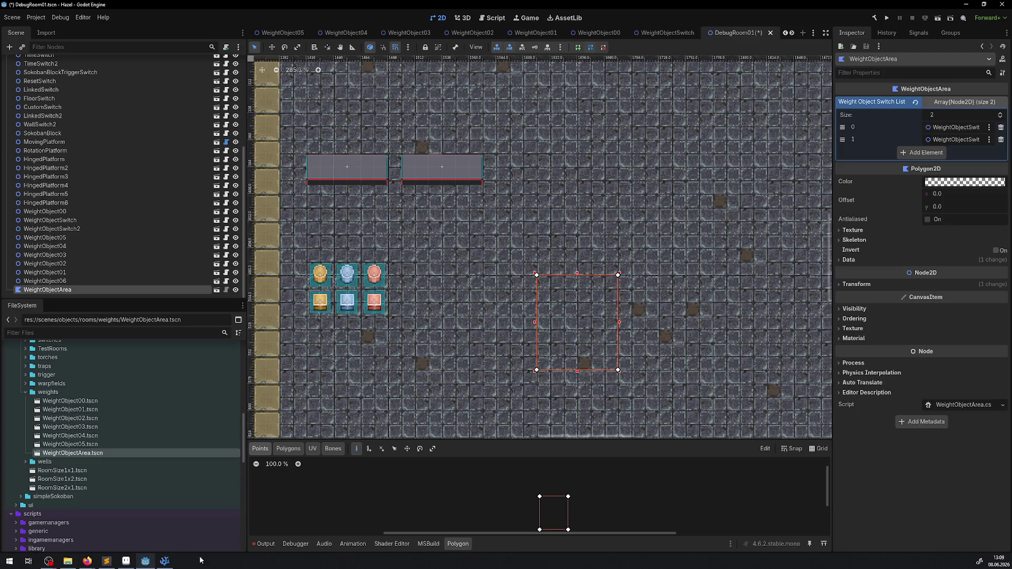
pyautogui.moveTo(168, 561)
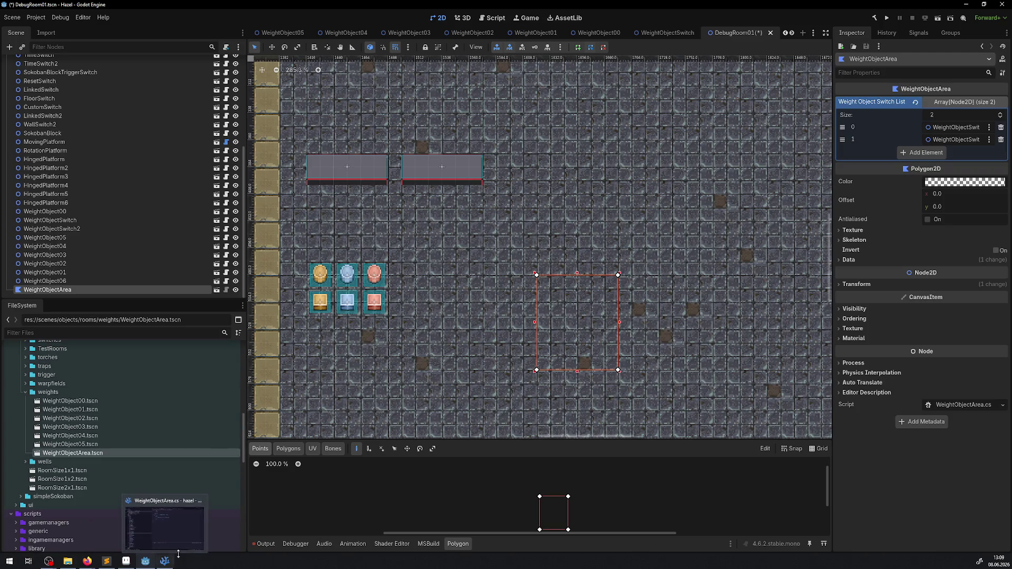
pyautogui.click(165, 561)
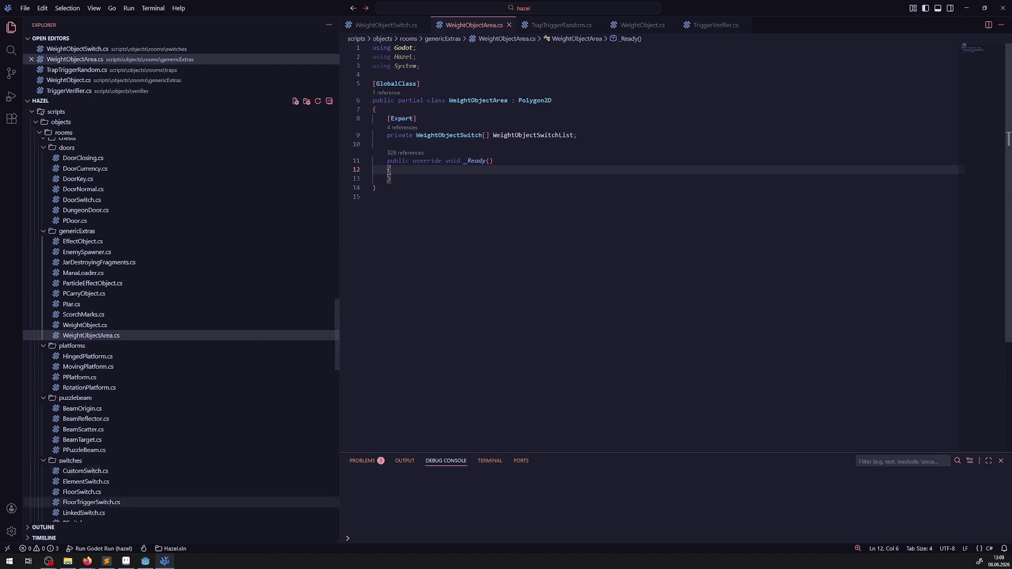
# - Return to the Godot editor showing DebugRoom01
pyautogui.click(145, 561)
# - Open GameManager.tscn and bring up SceneLoaderManager's script in the code editor
pyautogui.scroll(15, 121, 423)
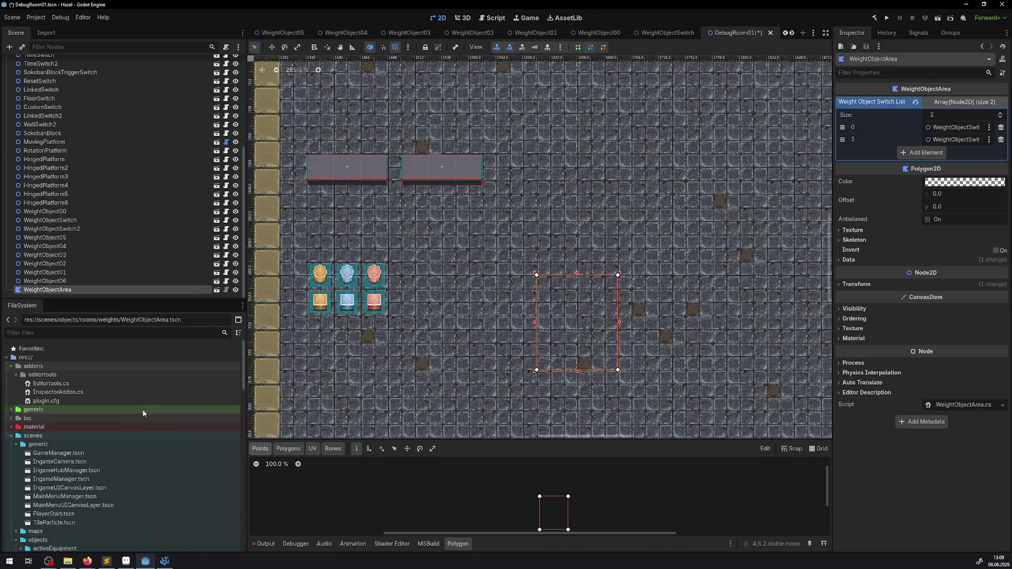
pyautogui.doubleClick(58, 453)
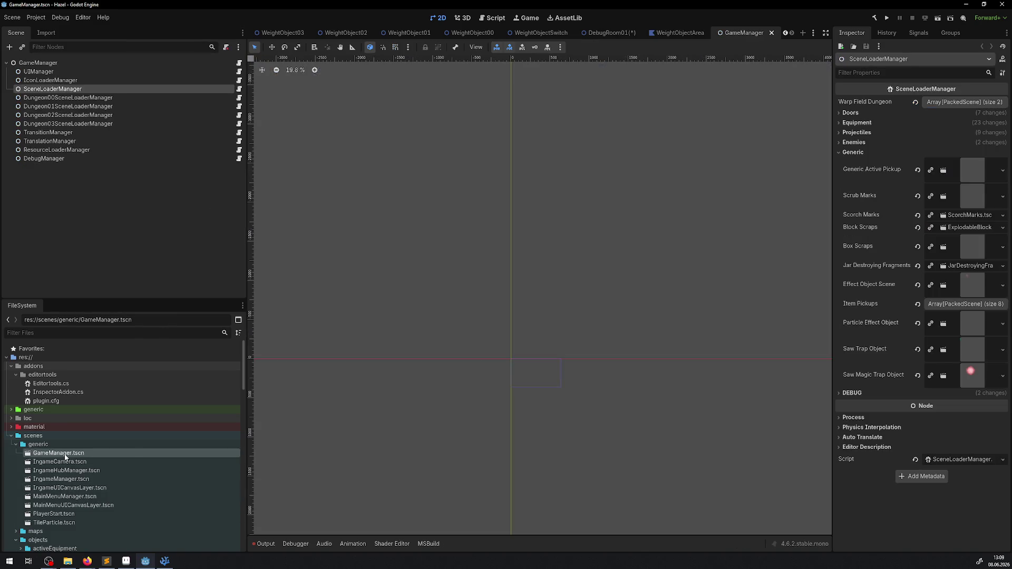
pyautogui.click(78, 151)
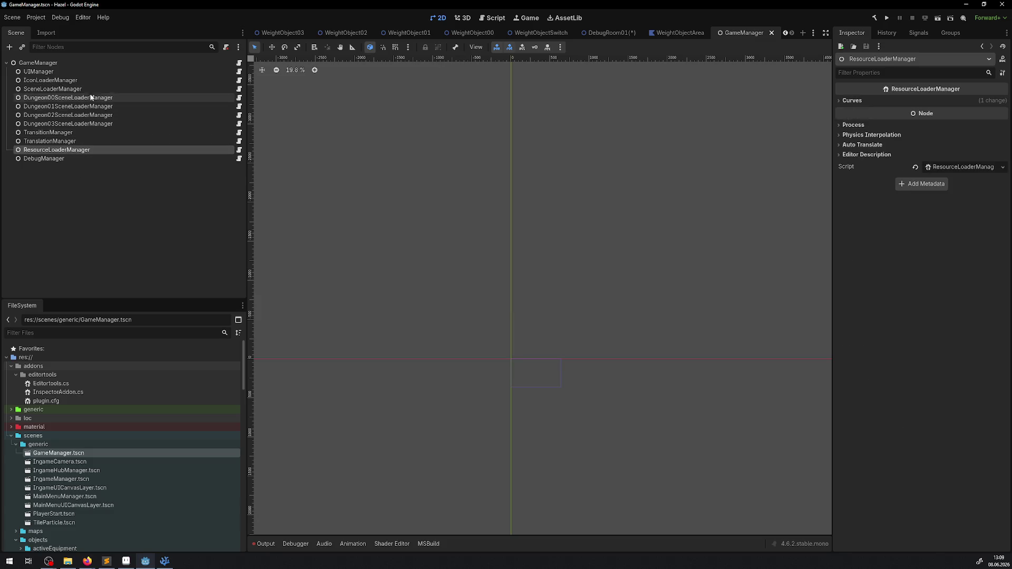
pyautogui.click(126, 88)
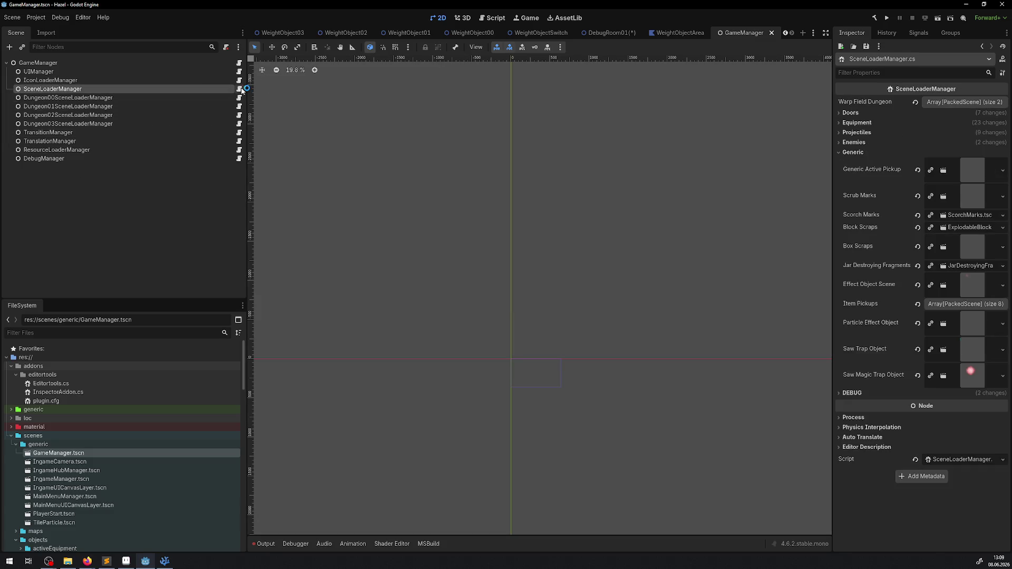
pyautogui.click(240, 90)
pyautogui.scroll(-20, 525, 281)
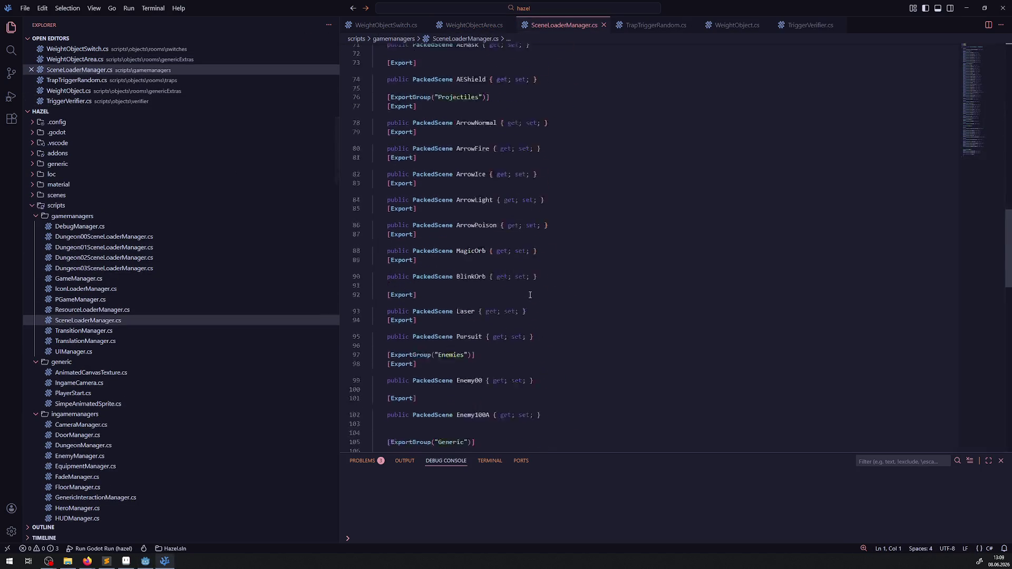
# - Duplicate the DEBUG export group, rename the copy to Weights, and save
pyautogui.scroll(5, 529, 282)
pyautogui.scroll(3, 530, 281)
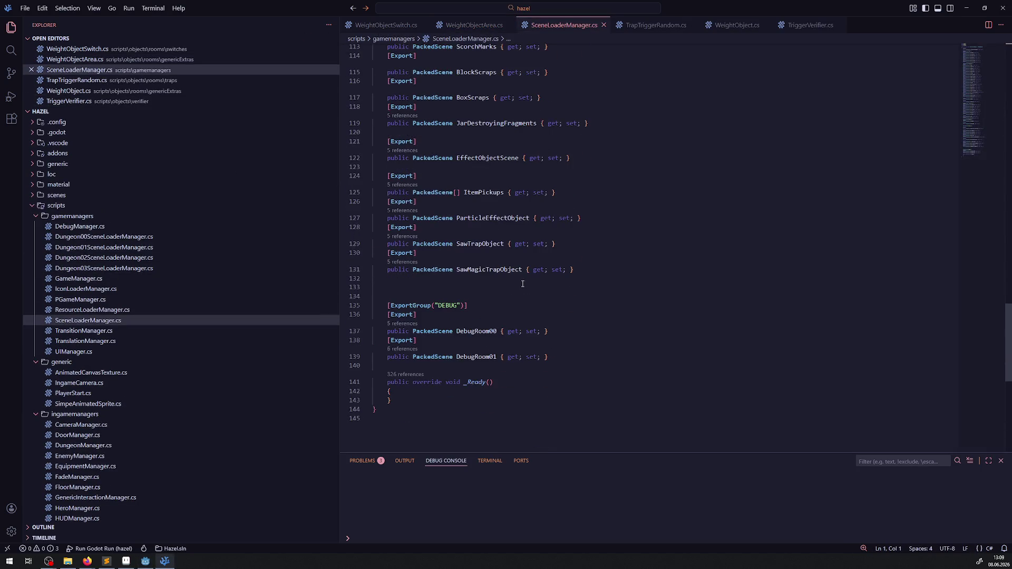
pyautogui.moveTo(429, 357); pyautogui.dragTo(375, 339)
pyautogui.hotkey('ctrl', 'c')
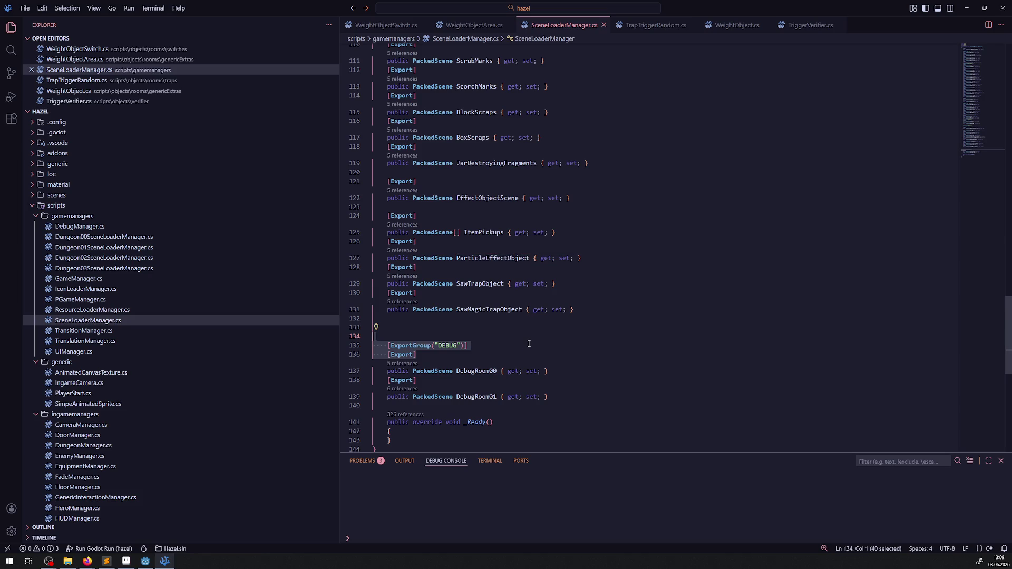
pyautogui.press('Up')
pyautogui.hotkey('ctrl', 'v')
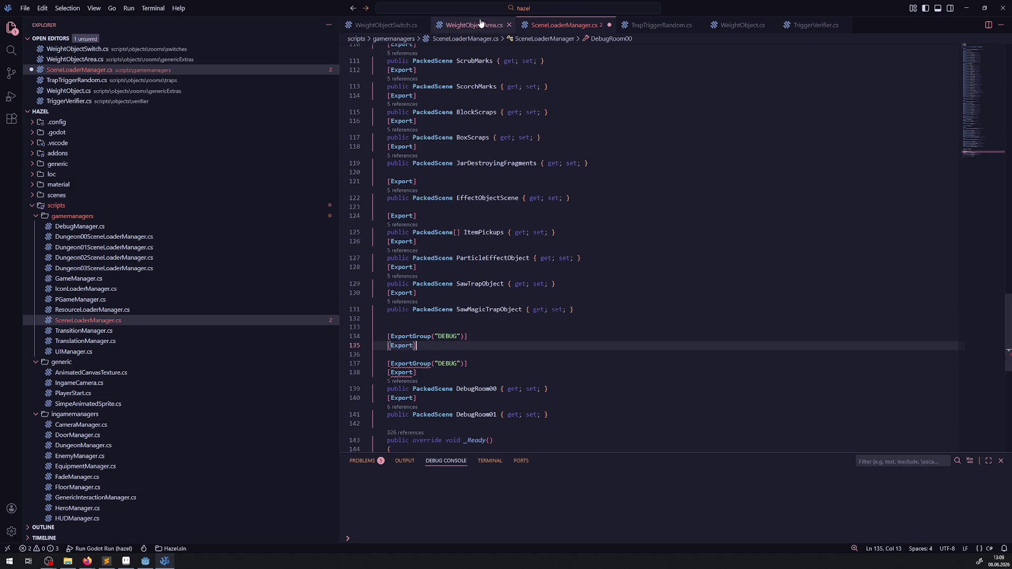
pyautogui.doubleClick(450, 335)
pyautogui.write('Wei')
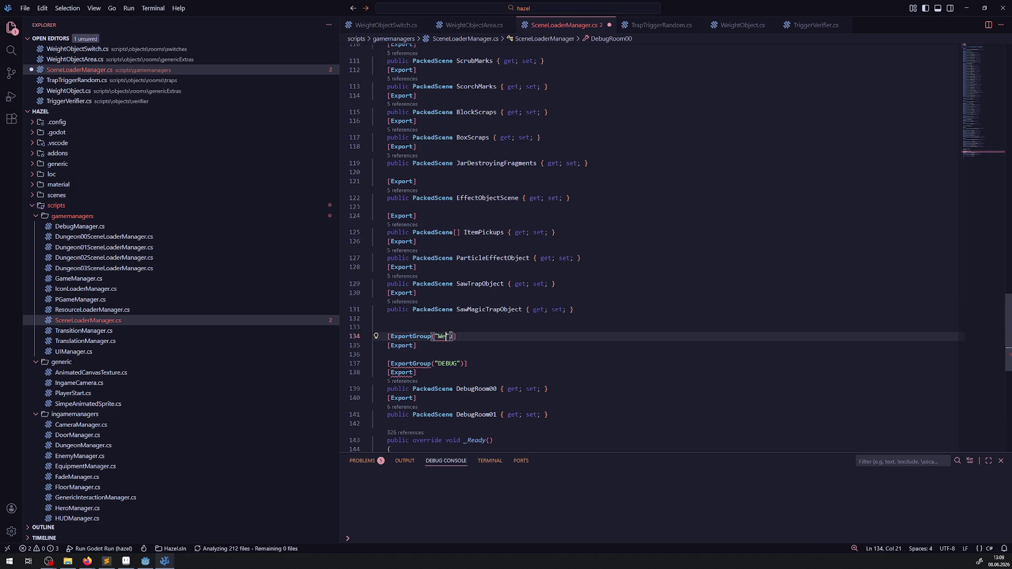
pyautogui.write('ghts')
pyautogui.click(516, 352)
pyautogui.hotkey('ctrl', 's')
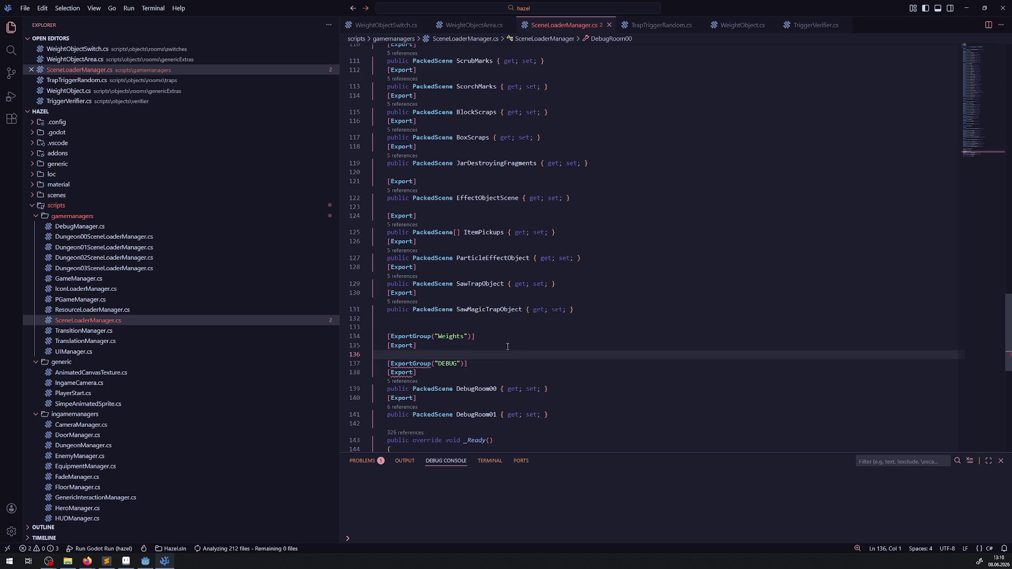
# - Paste a copy of the SawTrapObject property declaration into the Weights group and save
pyautogui.click(430, 346)
pyautogui.press('Return')
pyautogui.press('Return')
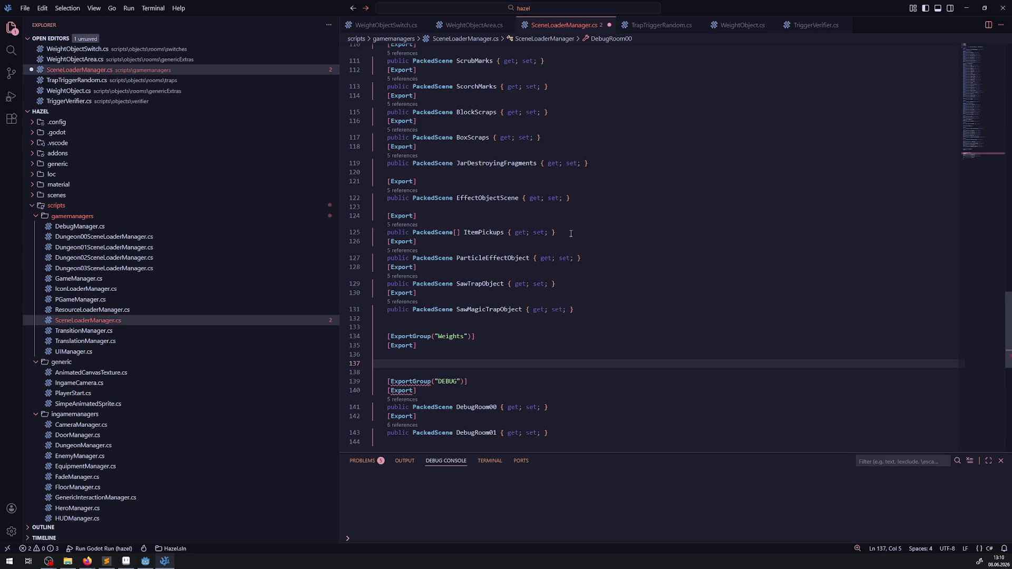
pyautogui.moveTo(555, 283); pyautogui.dragTo(380, 284)
pyautogui.hotkey('ctrl', 'c')
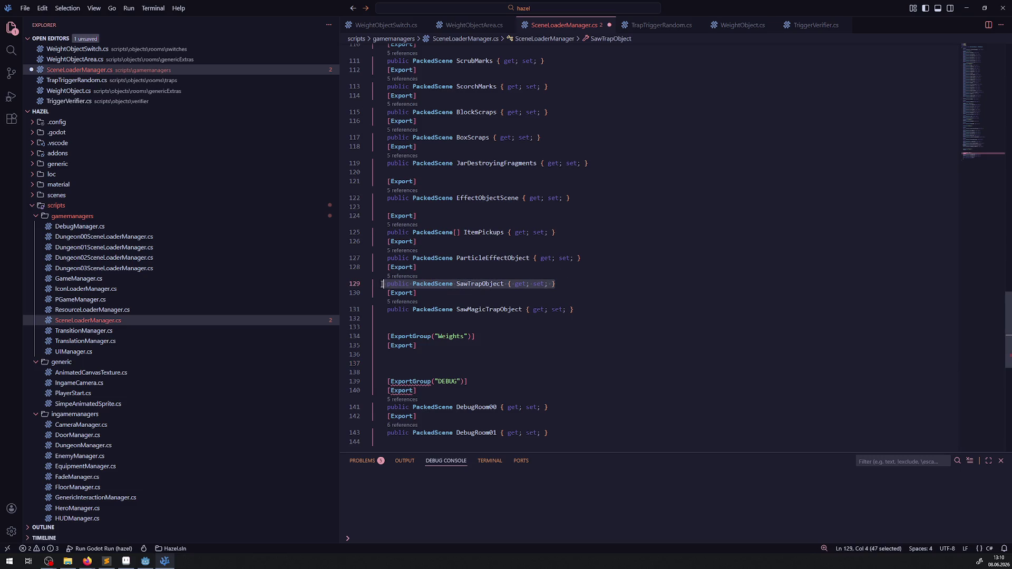
pyautogui.click(408, 354)
pyautogui.hotkey('ctrl', 'v')
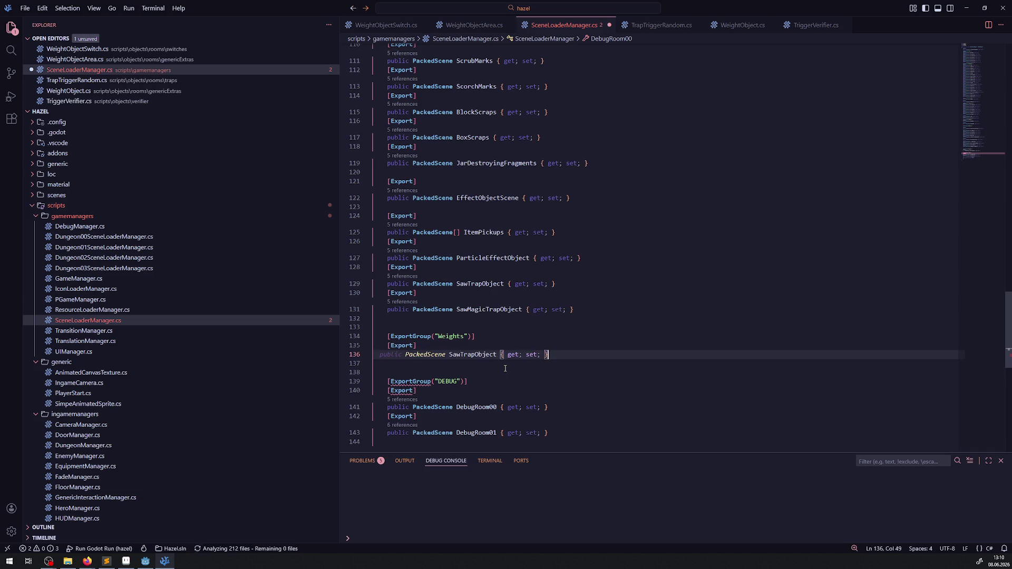
pyautogui.hotkey('ctrl', 's')
# - Rename the pasted property to WeightObjec00t and select its whole line
pyautogui.moveTo(457, 362); pyautogui.dragTo(481, 362)
pyautogui.write('Weight')
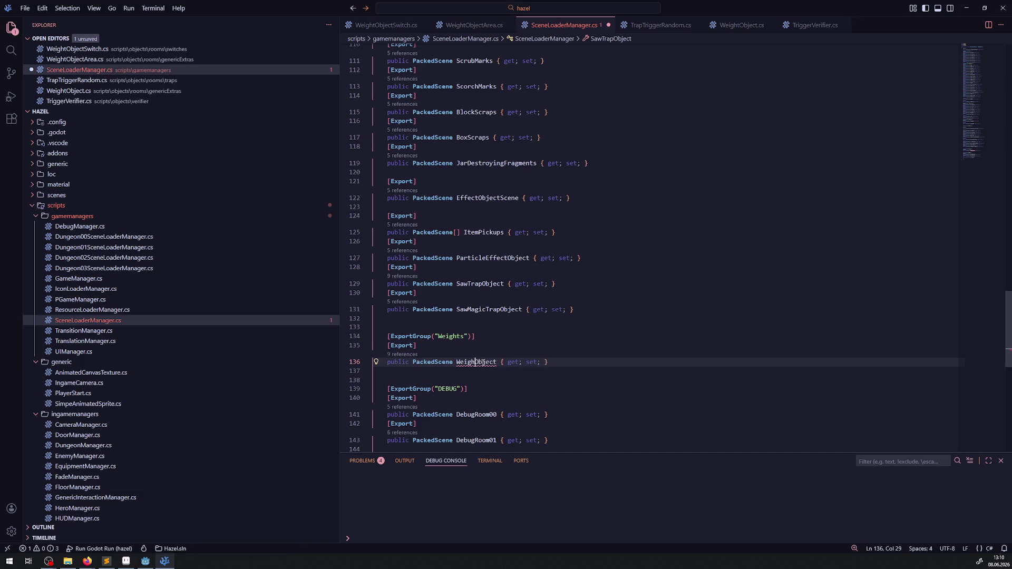
pyautogui.click(496, 362)
pyautogui.write('00')
pyautogui.moveTo(457, 362); pyautogui.dragTo(480, 362)
pyautogui.scroll(5, 530, 317)
pyautogui.scroll(15, 531, 317)
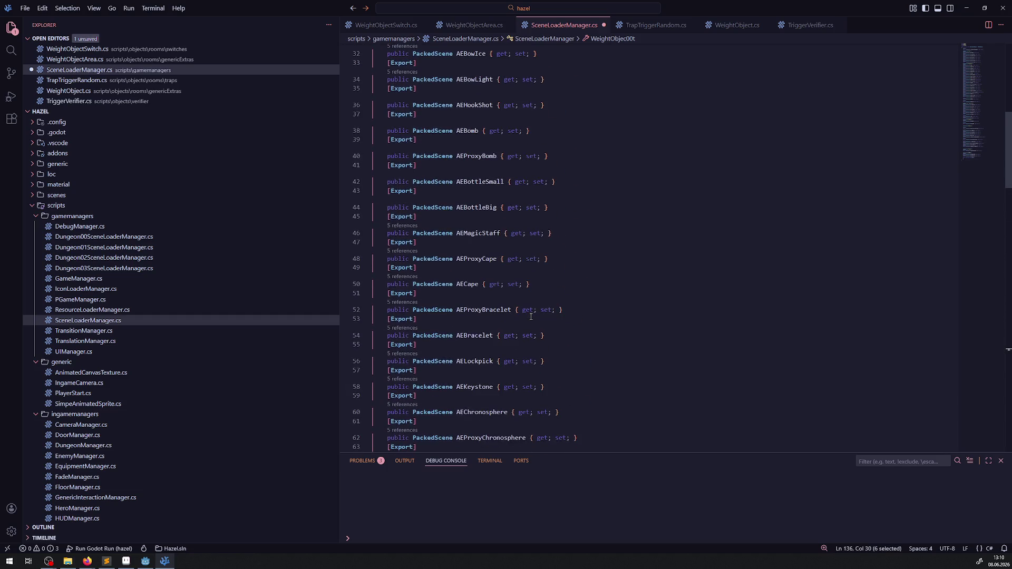
pyautogui.scroll(8, 531, 317)
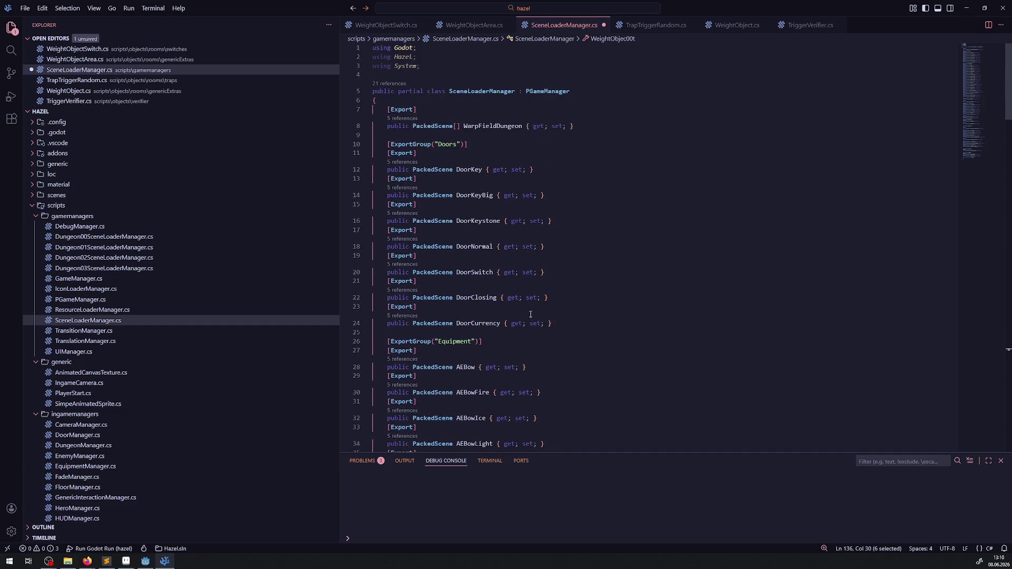
pyautogui.scroll(-15, 531, 315)
pyautogui.scroll(-15, 521, 312)
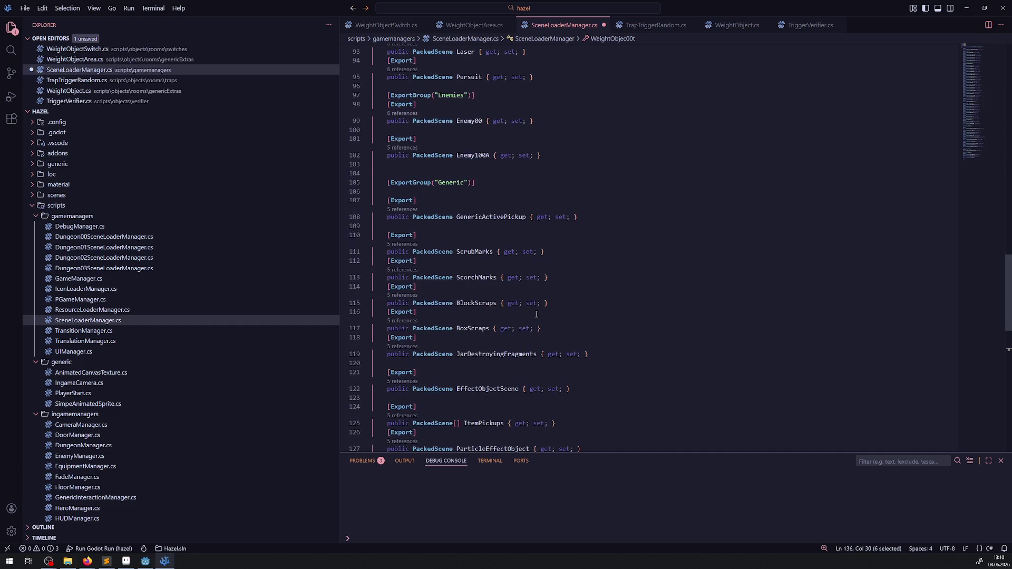
pyautogui.moveTo(562, 237)
pyautogui.mouseDown()
pyautogui.moveTo(343, 230)
pyautogui.moveTo(348, 223)
pyautogui.mouseUp()
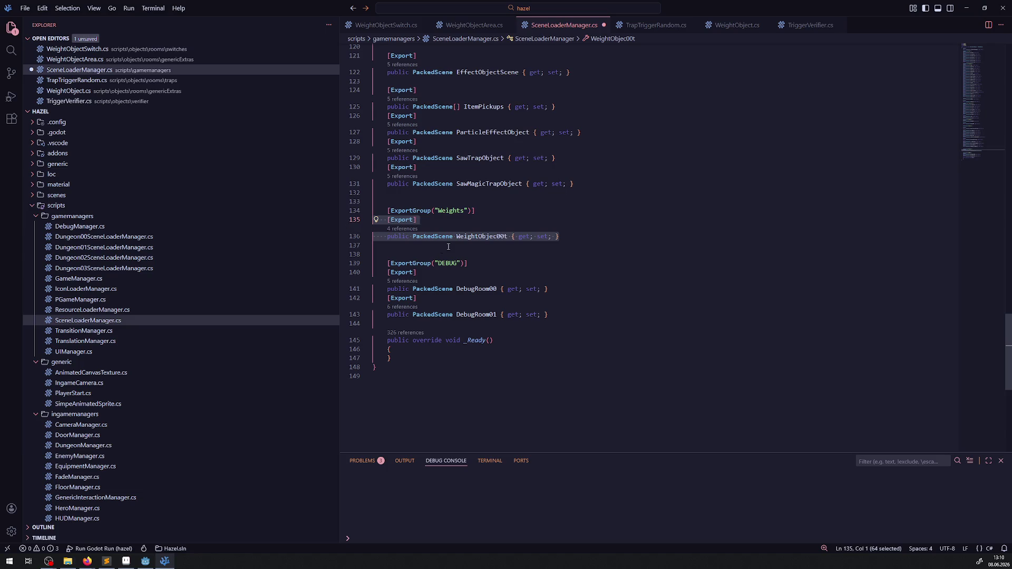
# - Paste several copies of the WeightObject property declaration below it and save
pyautogui.hotkey('ctrl', 'c')
pyautogui.press('End')
pyautogui.press('Return')
pyautogui.hotkey('ctrl', 'v')
pyautogui.press('Return')
pyautogui.hotkey('ctrl', 'v')
pyautogui.press('Return')
pyautogui.hotkey('ctrl', 'v')
pyautogui.press('Return')
pyautogui.hotkey('ctrl', 'v')
pyautogui.hotkey('ctrl', 's')
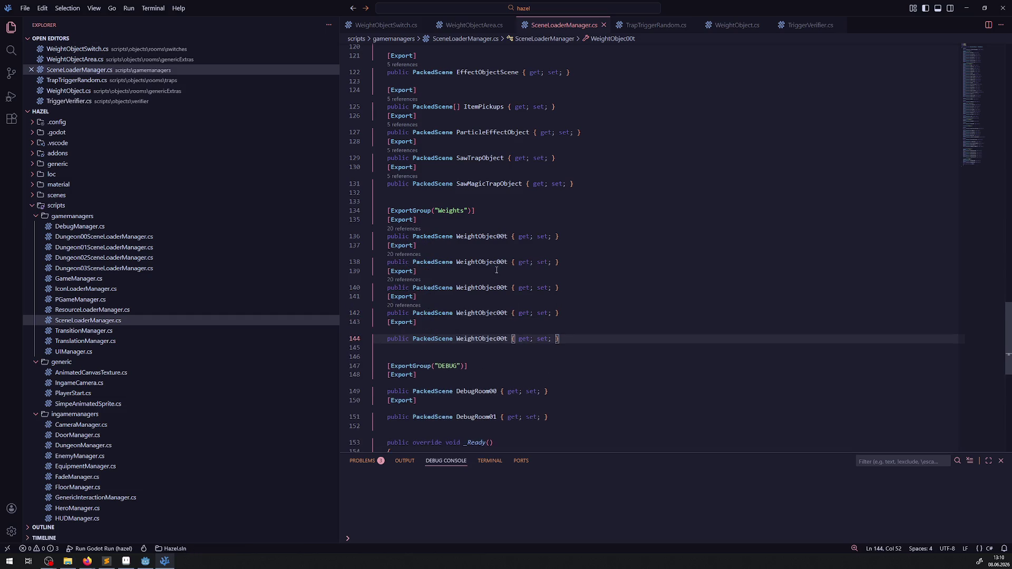
# - Fix the spelling of the first property names and delete the bad duplicate copies
pyautogui.click(507, 262)
pyautogui.press('BackSpace')
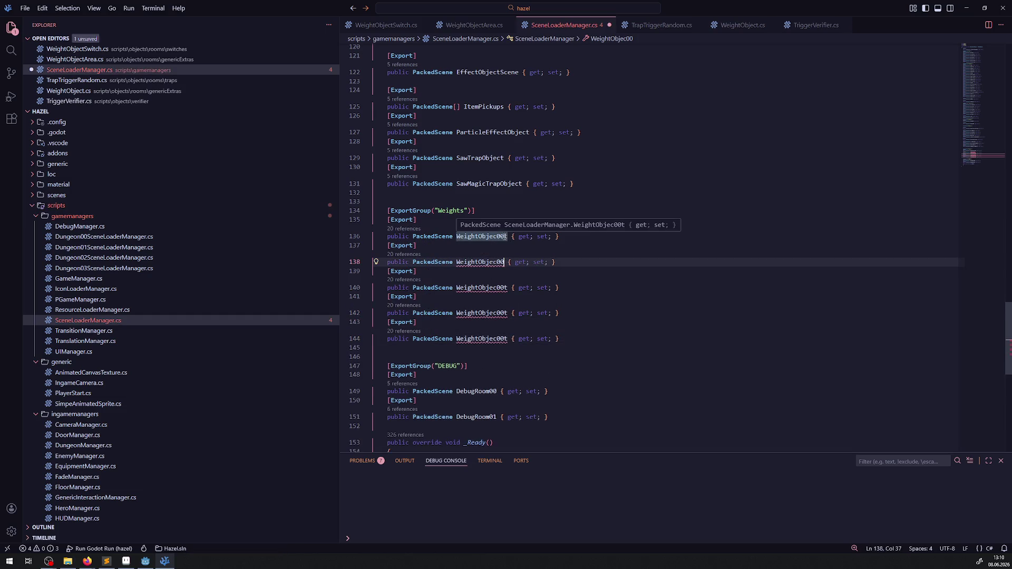
pyautogui.click(507, 236)
pyautogui.press('BackSpace')
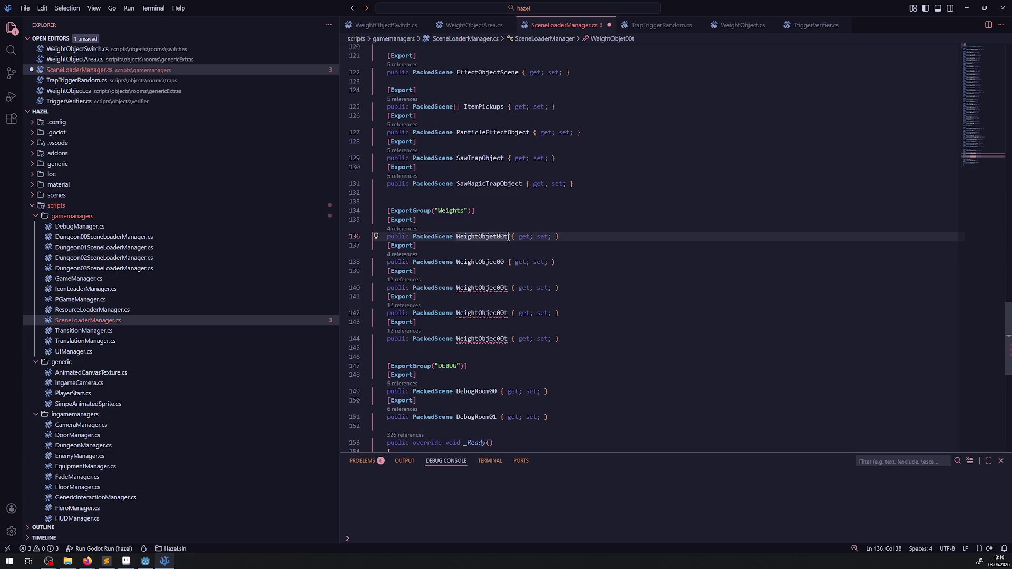
pyautogui.moveTo(581, 336)
pyautogui.mouseDown()
pyautogui.moveTo(312, 258)
pyautogui.moveTo(312, 247)
pyautogui.mouseUp()
pyautogui.press('BackSpace')
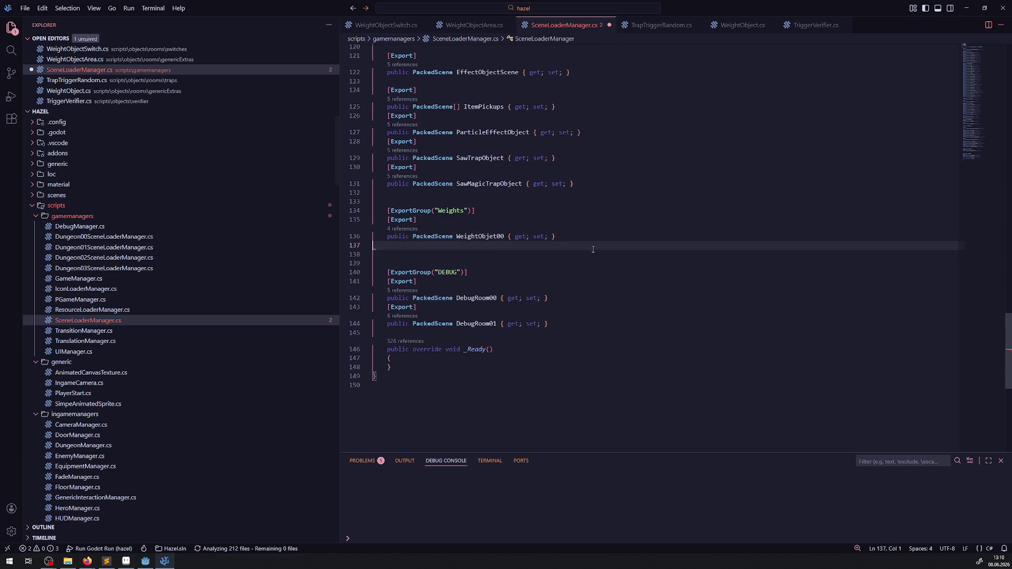
# - Duplicate the [Export] attribute and property pair five times and save the script
pyautogui.moveTo(581, 236); pyautogui.dragTo(351, 223)
pyautogui.hotkey('ctrl', 'c')
pyautogui.press('End')
pyautogui.press('Return')
pyautogui.hotkey('ctrl', 'v')
pyautogui.press('Return')
pyautogui.hotkey('ctrl', 'v')
pyautogui.press('Return')
pyautogui.hotkey('ctrl', 'v')
pyautogui.press('Return')
pyautogui.hotkey('ctrl', 'v')
pyautogui.press('Return')
pyautogui.hotkey('ctrl', 'v')
pyautogui.hotkey('ctrl', 's')
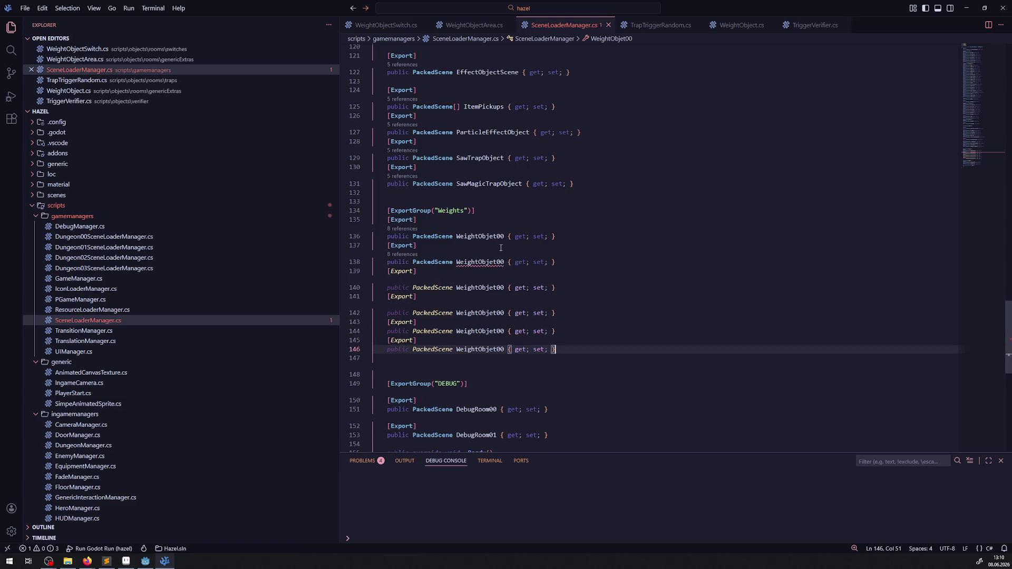
# - Renumber the copied properties WeightObjet01 through WeightObjet05 and save SceneLoaderManager.cs
pyautogui.click(504, 262)
pyautogui.press('BackSpace')
pyautogui.write('1')
pyautogui.press('Down')
pyautogui.press('Down')
pyautogui.press('BackSpace')
pyautogui.write('2')
pyautogui.press('Down')
pyautogui.press('Down')
pyautogui.press('BackSpace')
pyautogui.write('3')
pyautogui.press('Down')
pyautogui.press('Down')
pyautogui.press('BackSpace')
pyautogui.write('4')
pyautogui.press('Down')
pyautogui.press('Down')
pyautogui.press('BackSpace')
pyautogui.write('5')
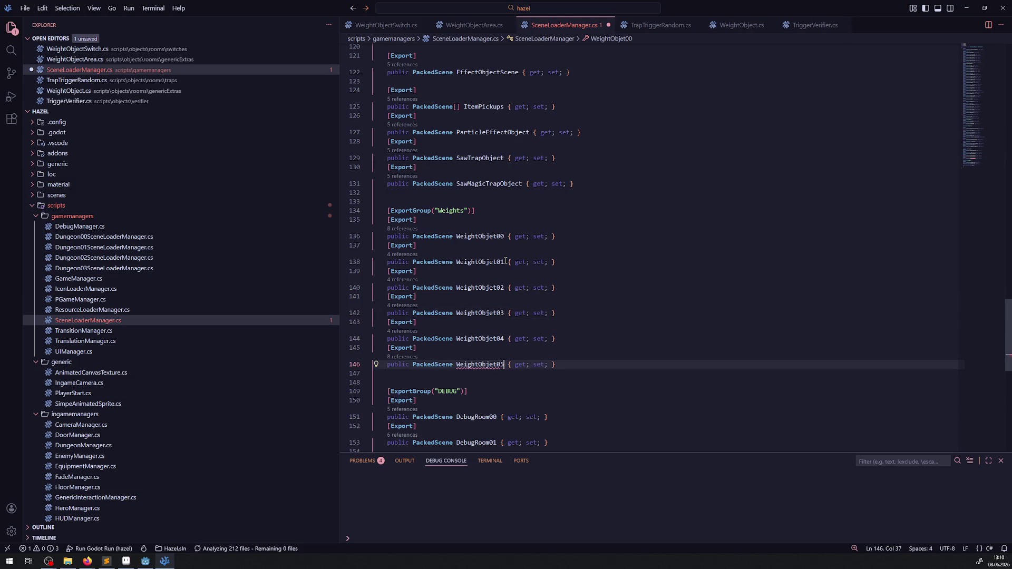
pyautogui.hotkey('ctrl', 's')
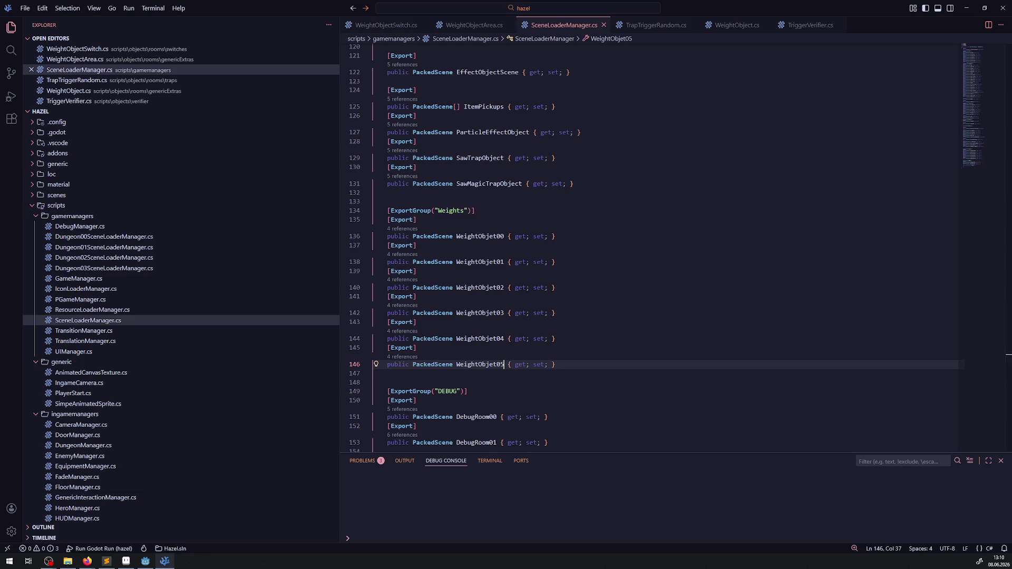
# - Select the finished Weights group block to review the six exports
pyautogui.click(527, 262)
pyautogui.click(657, 330)
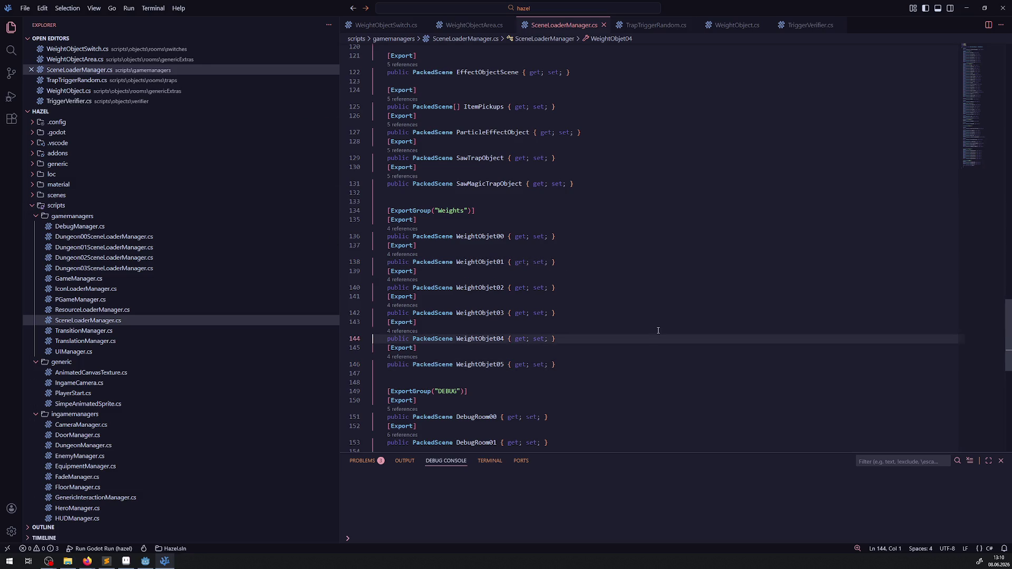
pyautogui.moveTo(620, 401)
pyautogui.mouseDown()
pyautogui.moveTo(527, 264)
pyautogui.moveTo(379, 202)
pyautogui.mouseUp()
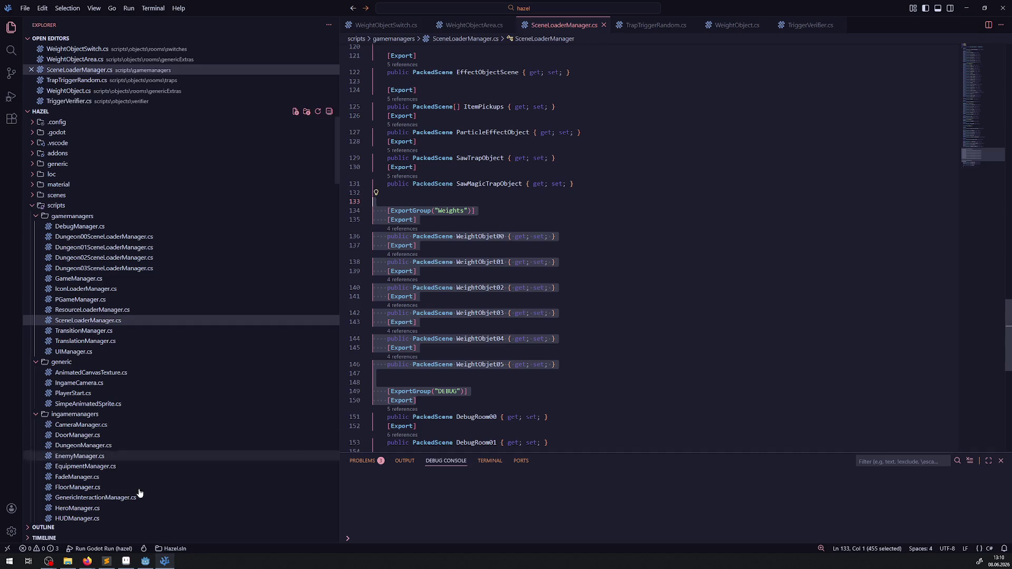
pyautogui.click(144, 561)
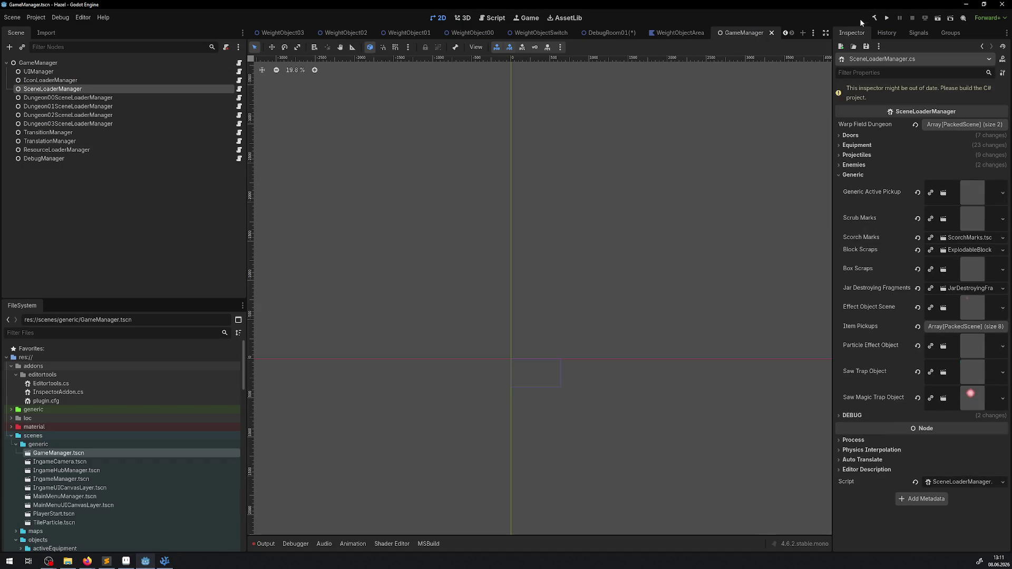
# - Rebuild the project's C# code with the hammer Build button
pyautogui.click(876, 19)
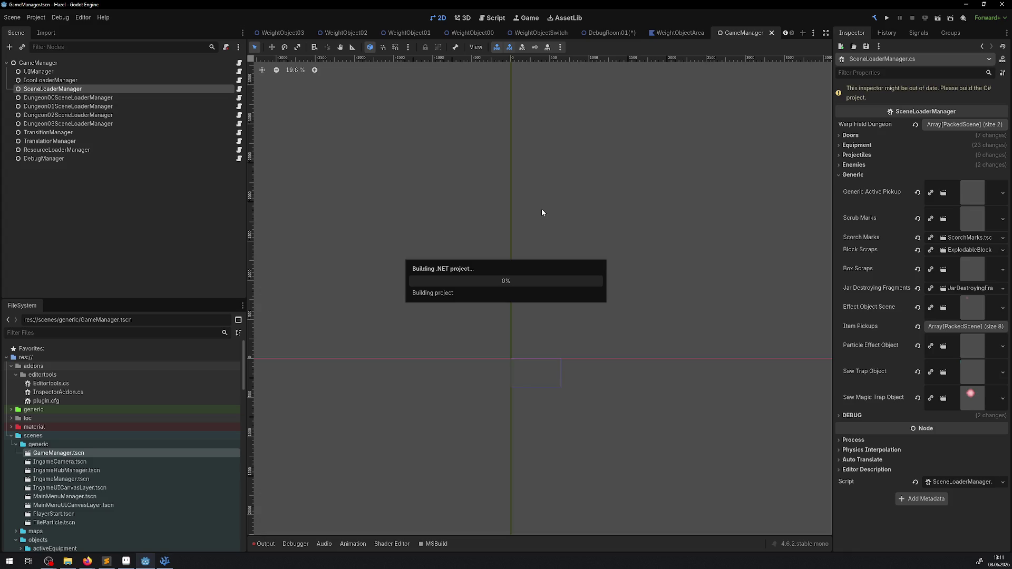
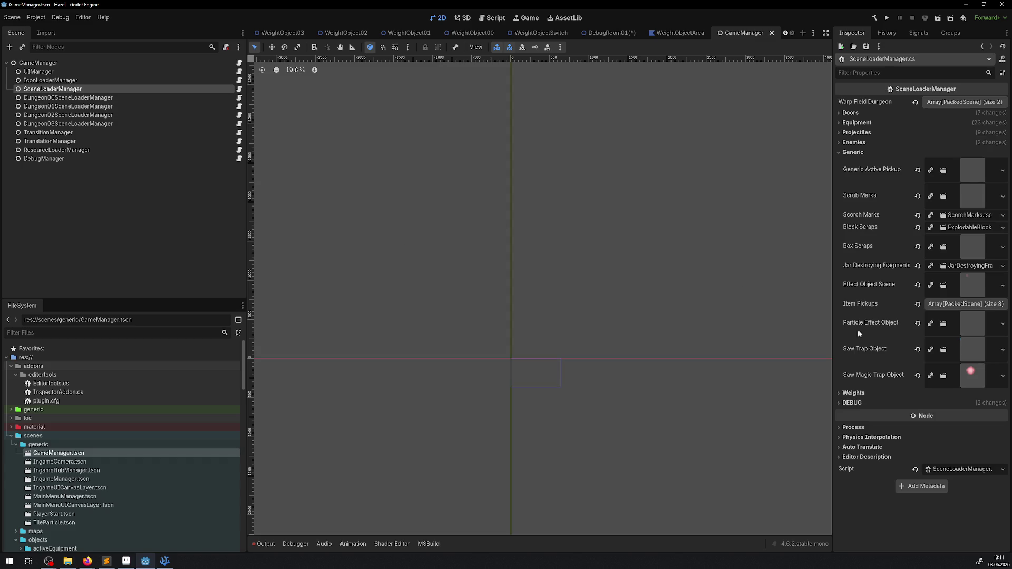
# - Drag WeightObject00–05.tscn into the Weight Objet 00–05 slots under Weights, then save GameManager
pyautogui.click(841, 394)
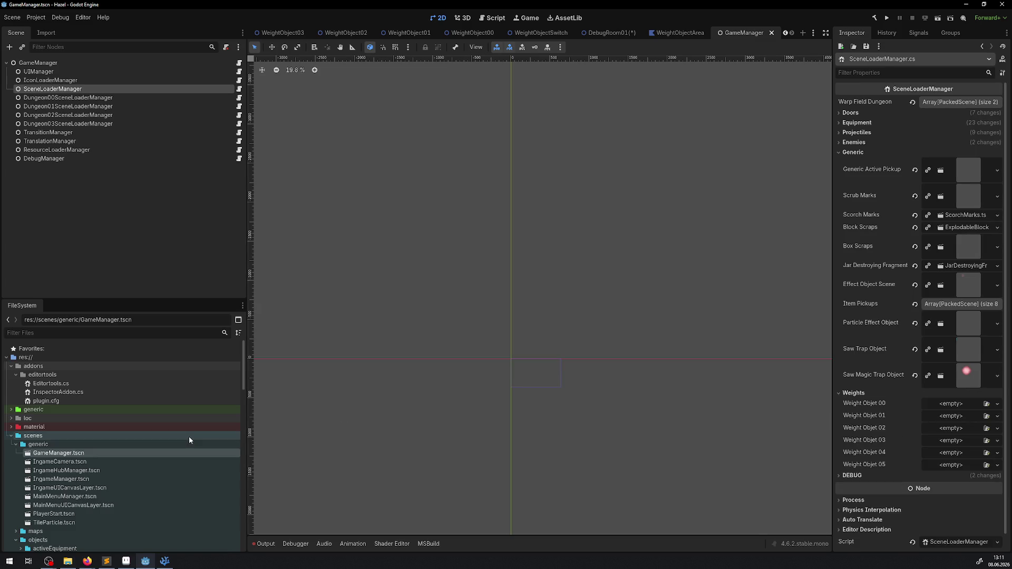
pyautogui.scroll(-10, 188, 436)
pyautogui.scroll(-5, 144, 434)
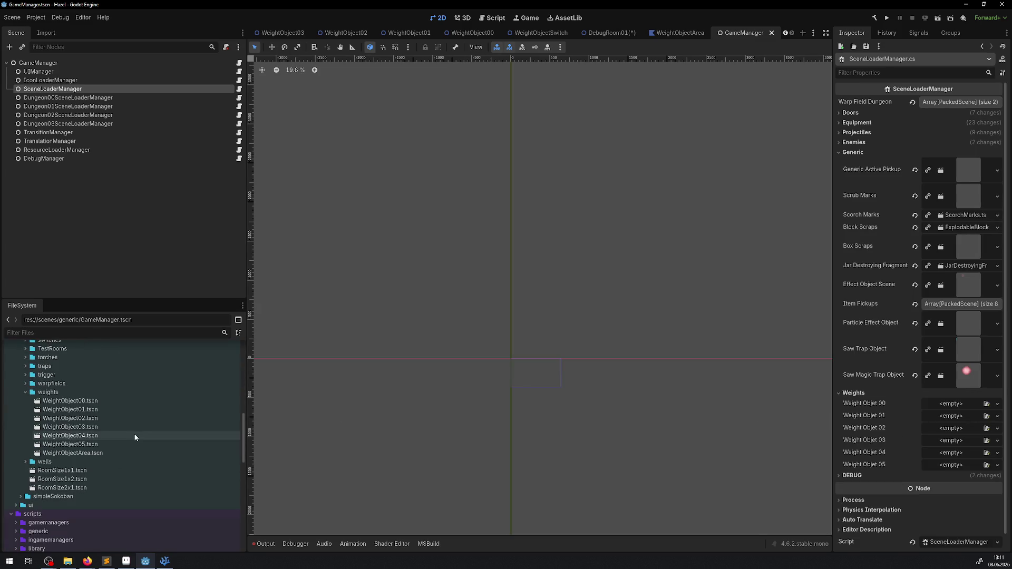
pyautogui.moveTo(70, 400)
pyautogui.mouseDown()
pyautogui.moveTo(575, 433)
pyautogui.moveTo(925, 407)
pyautogui.mouseUp()
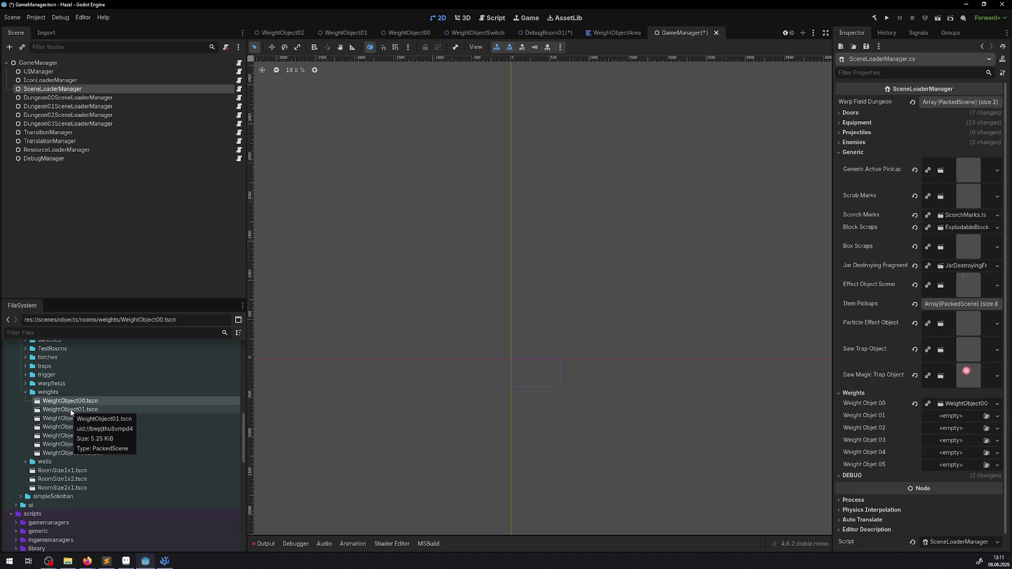
pyautogui.moveTo(71, 409); pyautogui.dragTo(948, 416)
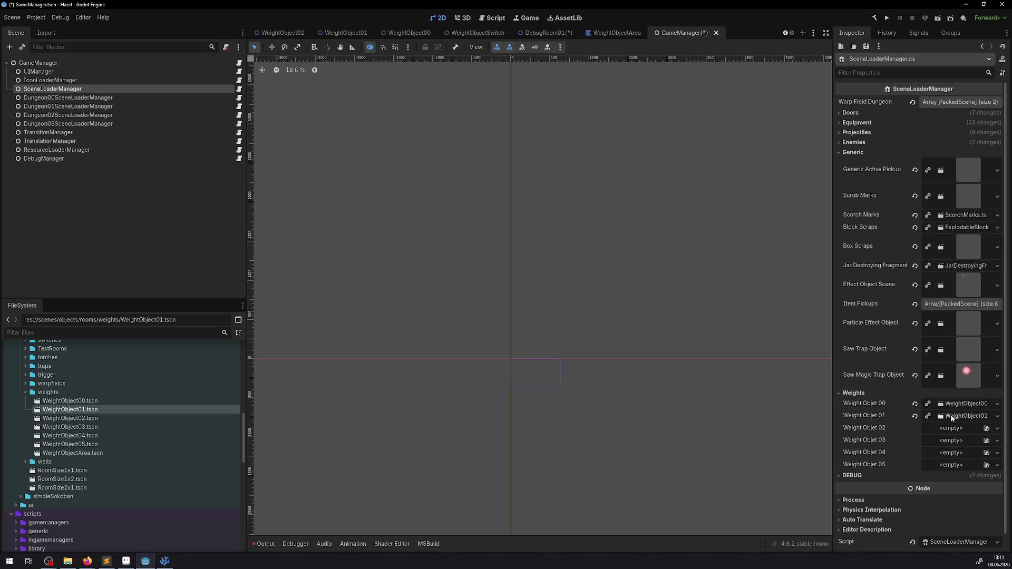
pyautogui.moveTo(73, 418)
pyautogui.mouseDown()
pyautogui.moveTo(922, 447)
pyautogui.moveTo(947, 430)
pyautogui.mouseUp()
pyautogui.moveTo(58, 427)
pyautogui.mouseDown()
pyautogui.moveTo(880, 471)
pyautogui.moveTo(975, 447)
pyautogui.moveTo(970, 441)
pyautogui.mouseUp()
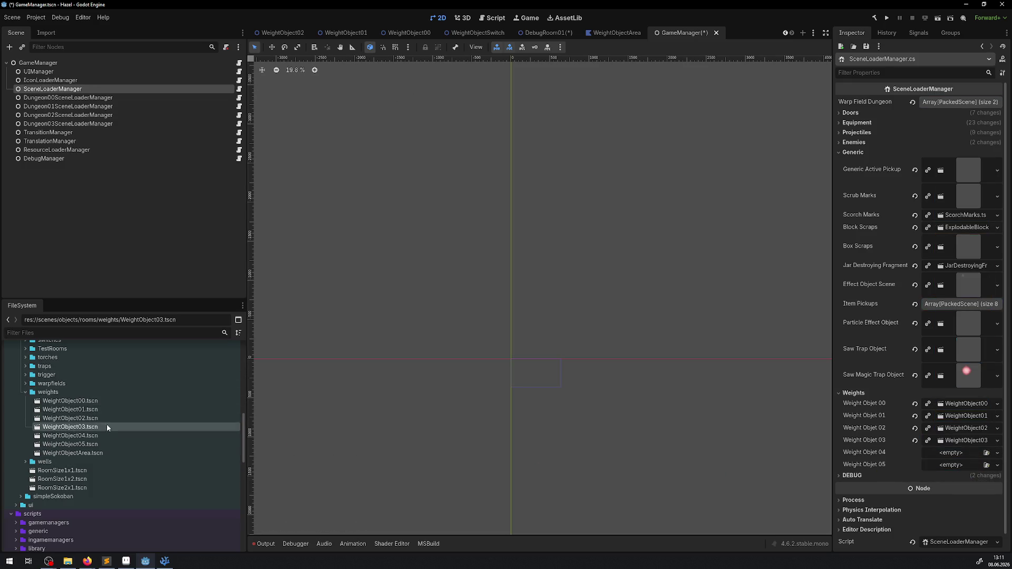
pyautogui.moveTo(89, 436)
pyautogui.mouseDown()
pyautogui.moveTo(986, 453)
pyautogui.moveTo(949, 453)
pyautogui.mouseUp()
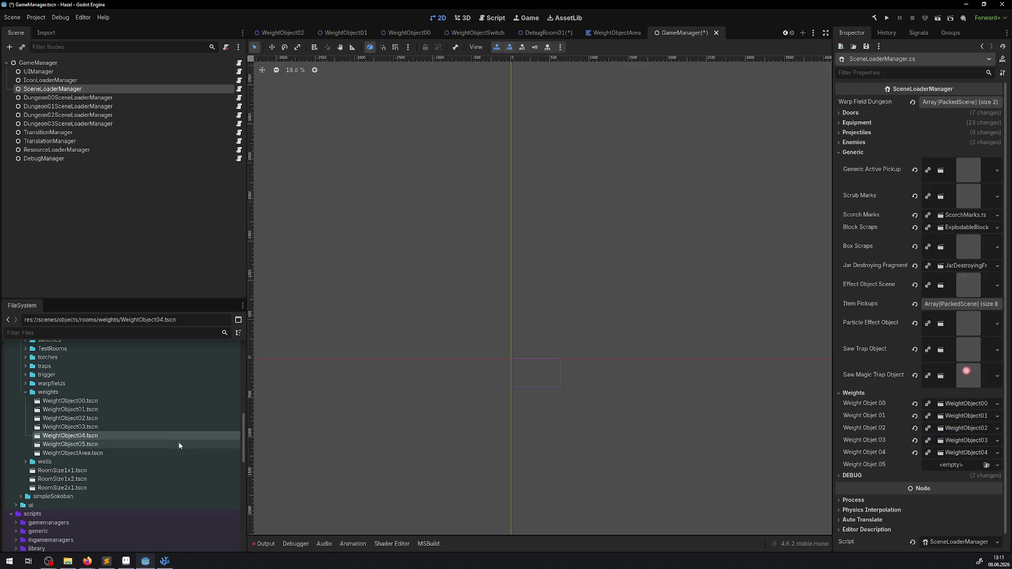
pyautogui.click(82, 442)
pyautogui.moveTo(82, 442); pyautogui.dragTo(941, 466)
pyautogui.hotkey('ctrl', 's')
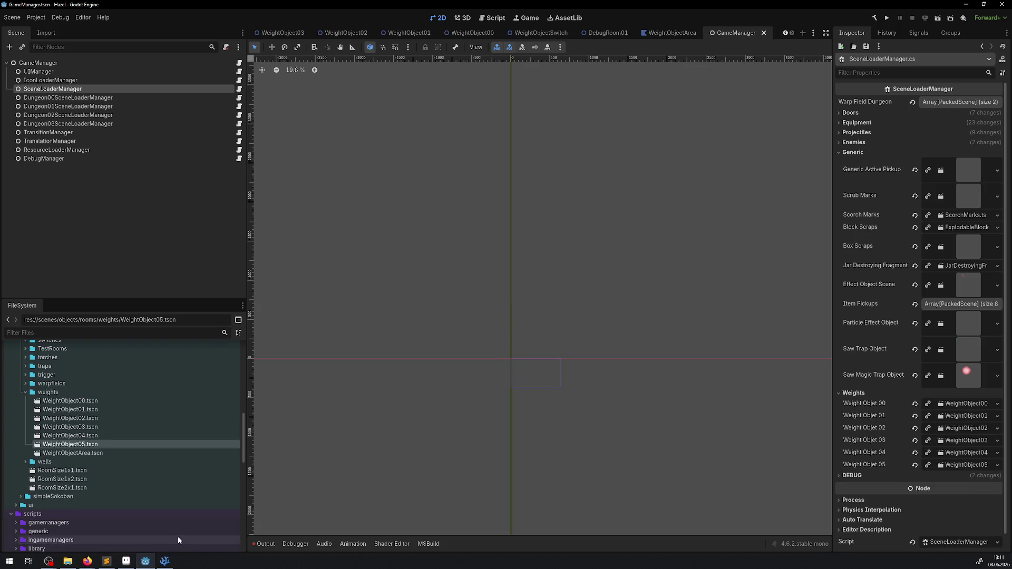
# - Close the GameManager and WeightObject01–05 scene tabs
pyautogui.click(763, 33)
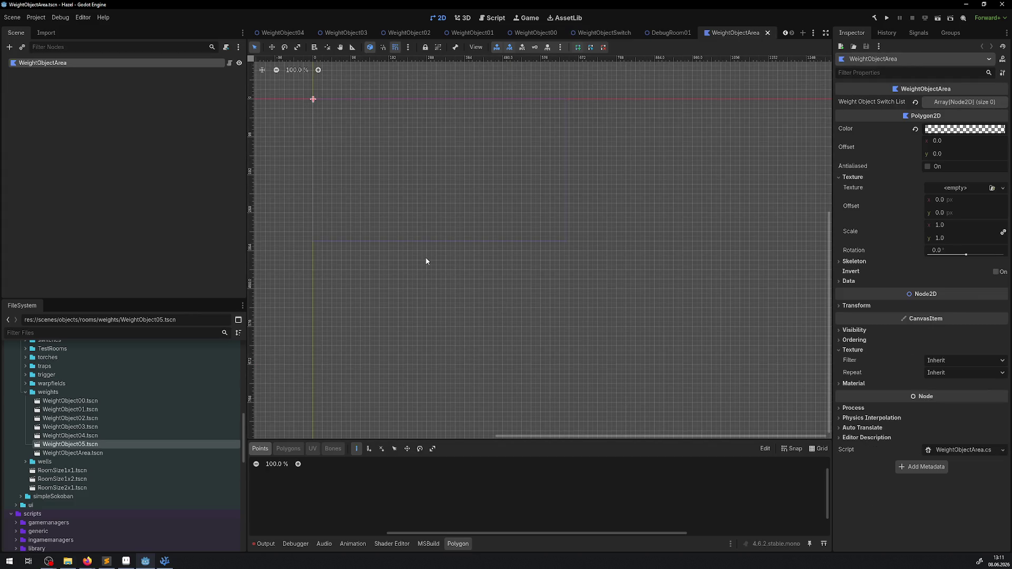
pyautogui.click(470, 33)
pyautogui.click(502, 33)
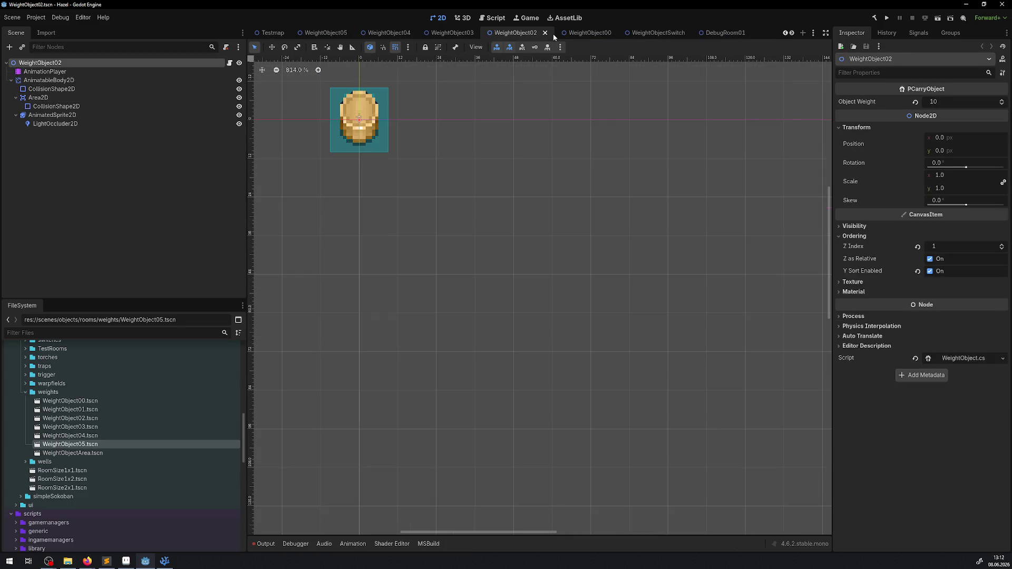
pyautogui.click(551, 34)
pyautogui.click(481, 32)
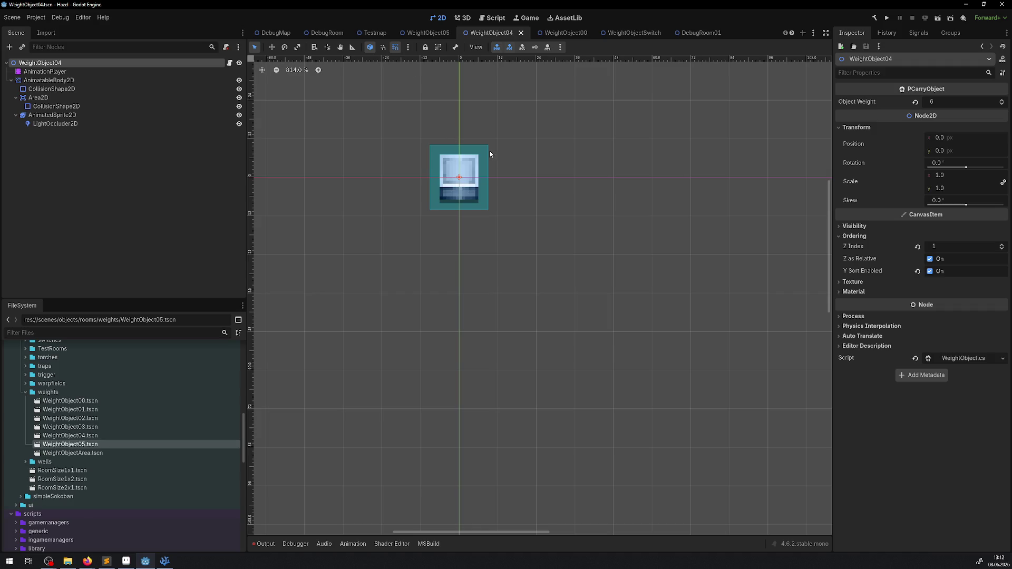
pyautogui.click(520, 33)
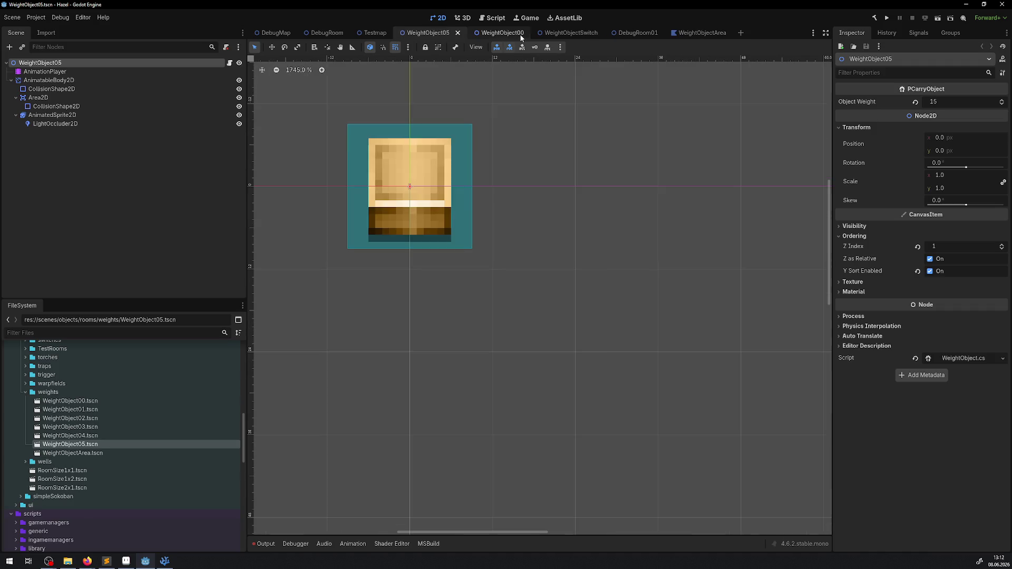
pyautogui.click(457, 33)
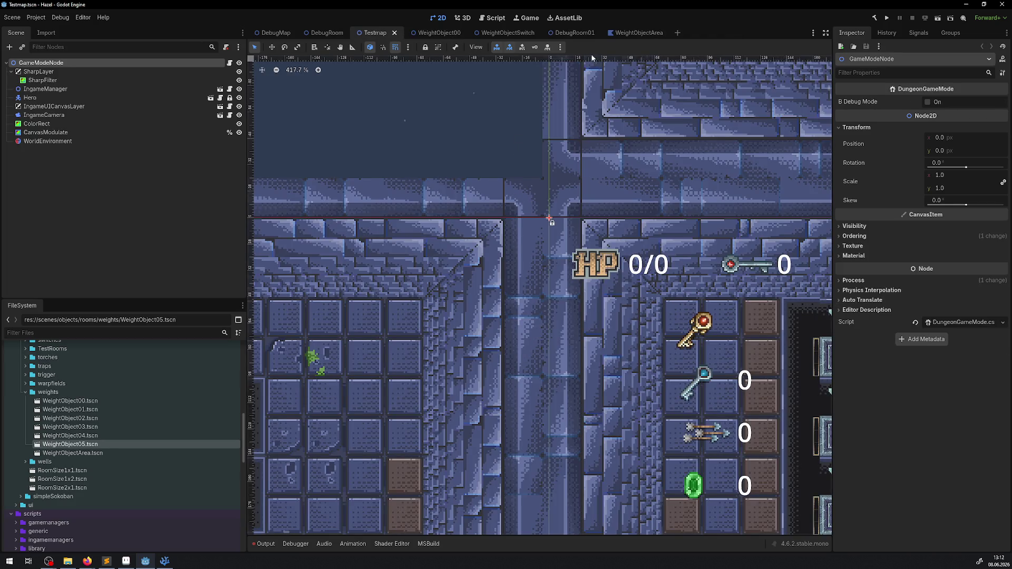
# - Return to the DebugRoom01 scene, then switch over to VS Code
pyautogui.click(630, 33)
pyautogui.click(544, 32)
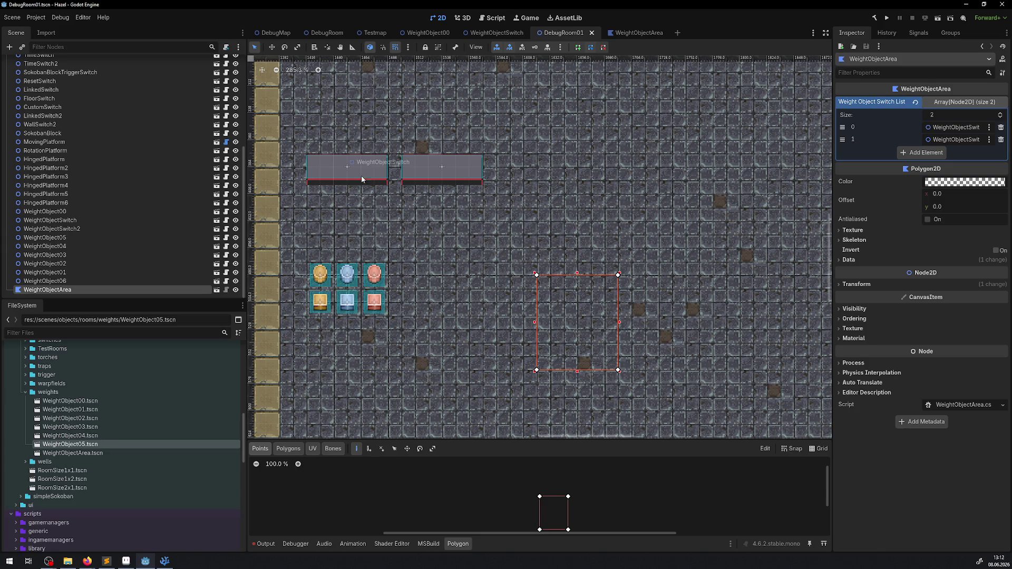
pyautogui.click(164, 560)
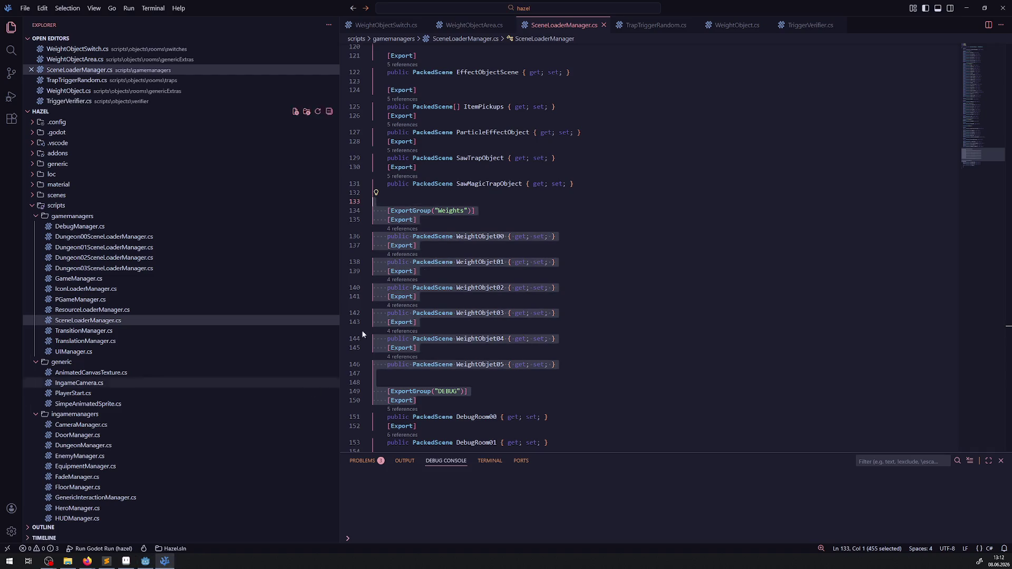
# - Review the commented block in WeightObjectSwitch.cs
pyautogui.click(490, 219)
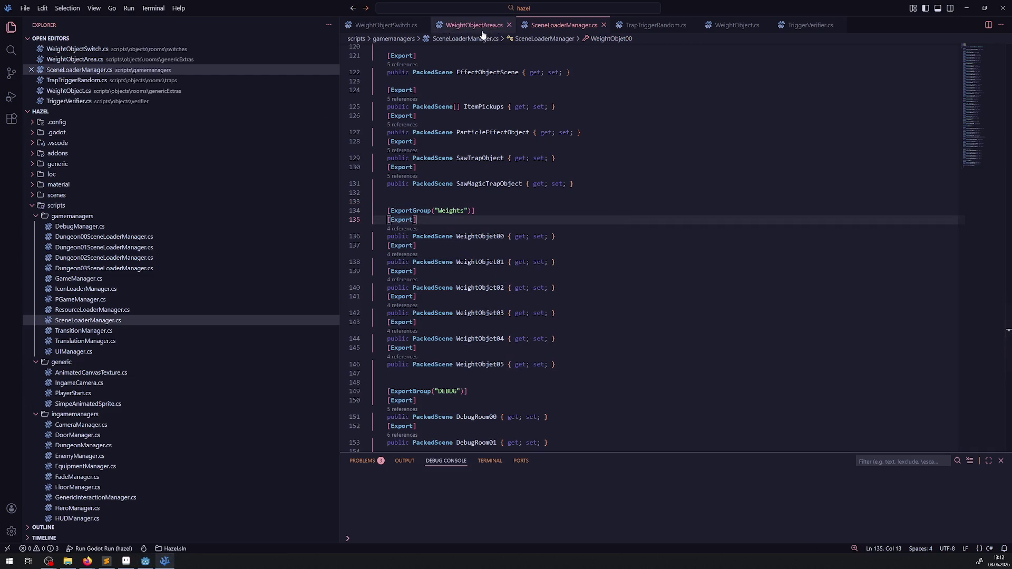
pyautogui.click(390, 25)
pyautogui.scroll(-8, 485, 255)
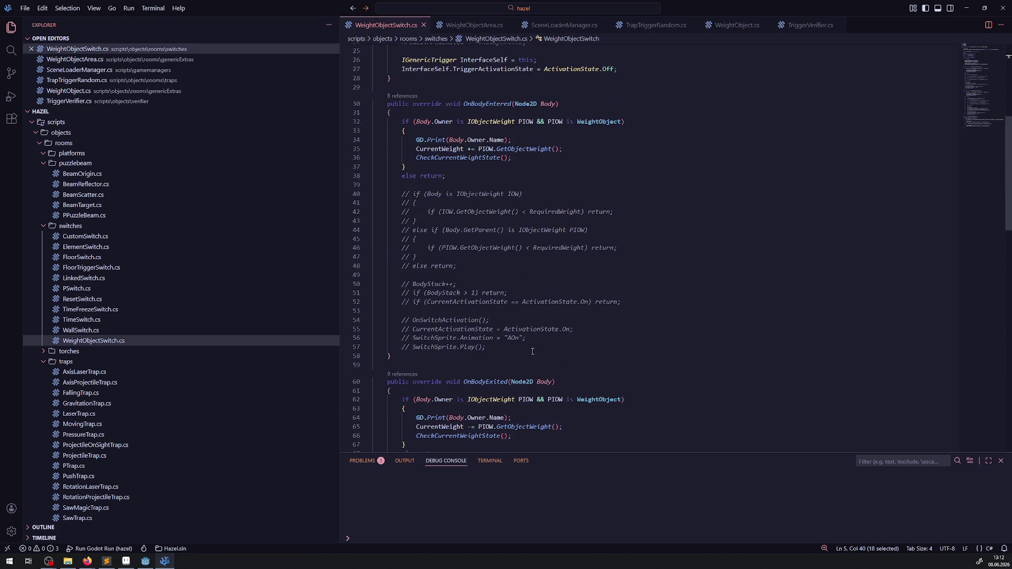
pyautogui.moveTo(496, 346)
pyautogui.mouseDown()
pyautogui.moveTo(382, 316)
pyautogui.moveTo(372, 185)
pyautogui.mouseUp()
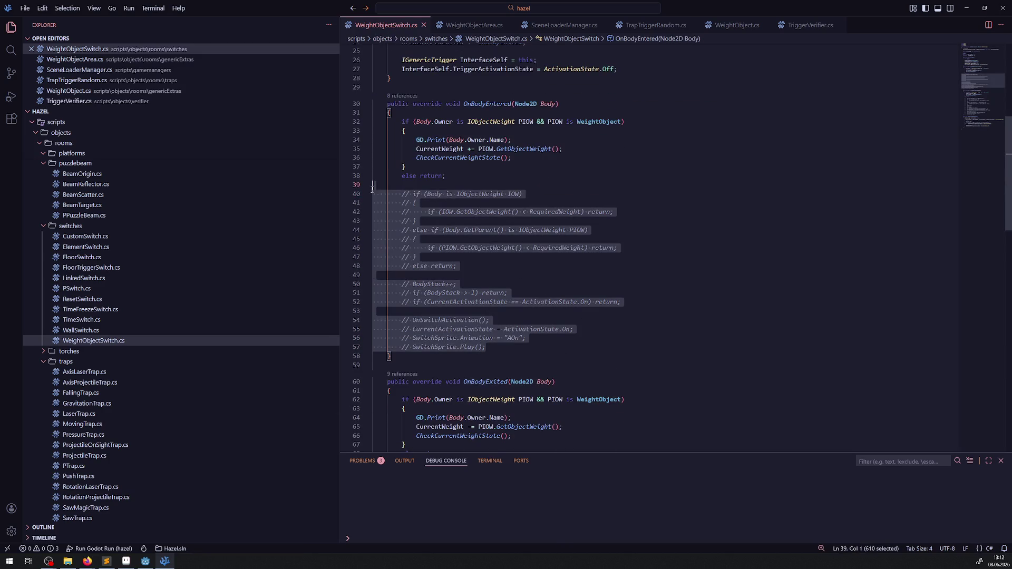
pyautogui.scroll(-6, 452, 212)
pyautogui.scroll(12, 454, 215)
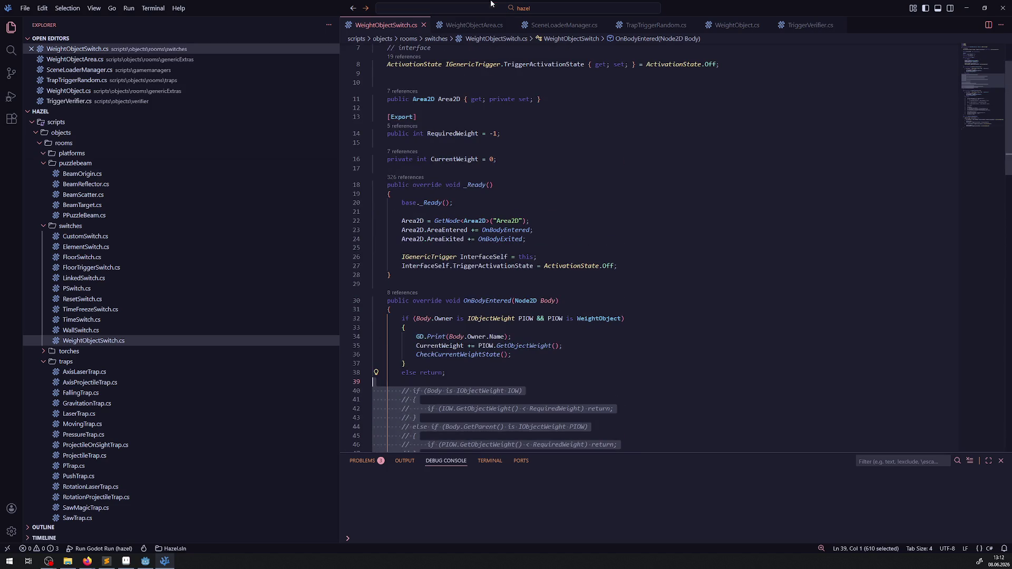
# - Close TriggerVerifier.cs and TrapTriggerRandom.cs, then open a new line in WeightObjectArea.cs's _Ready()
pyautogui.click(840, 25)
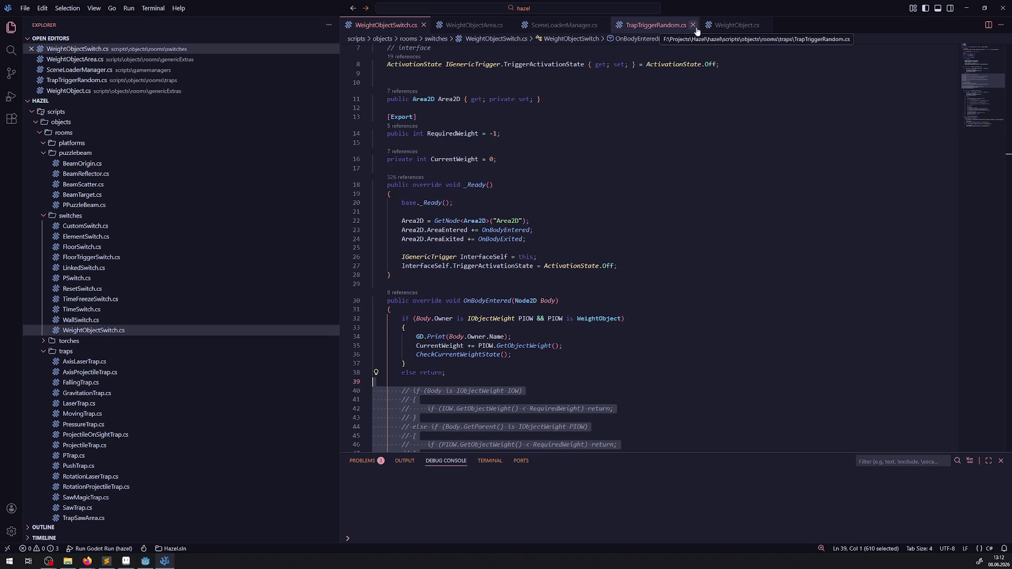
pyautogui.click(692, 25)
pyautogui.click(477, 31)
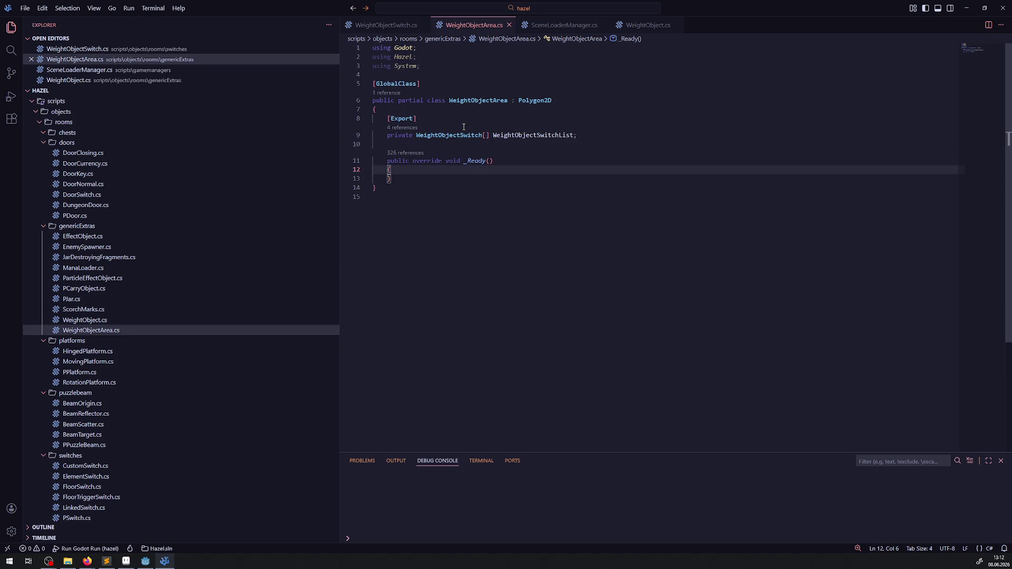
pyautogui.press('Return')
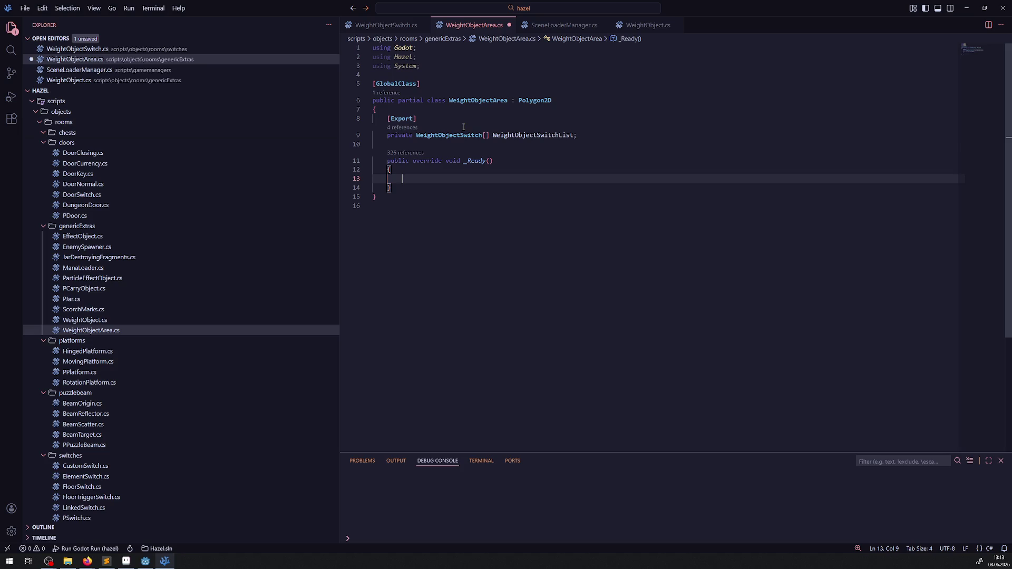
# - In _Ready(), add CallDeferred("GeneratorWeightRiddle")
pyautogui.write('CallDe')
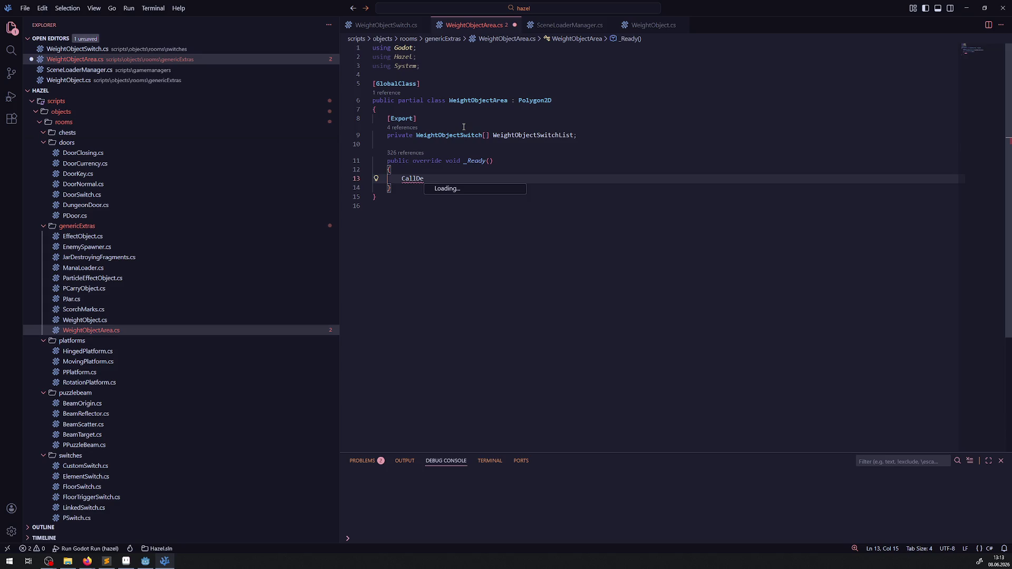
pyautogui.write('ferred')
pyautogui.write('();')
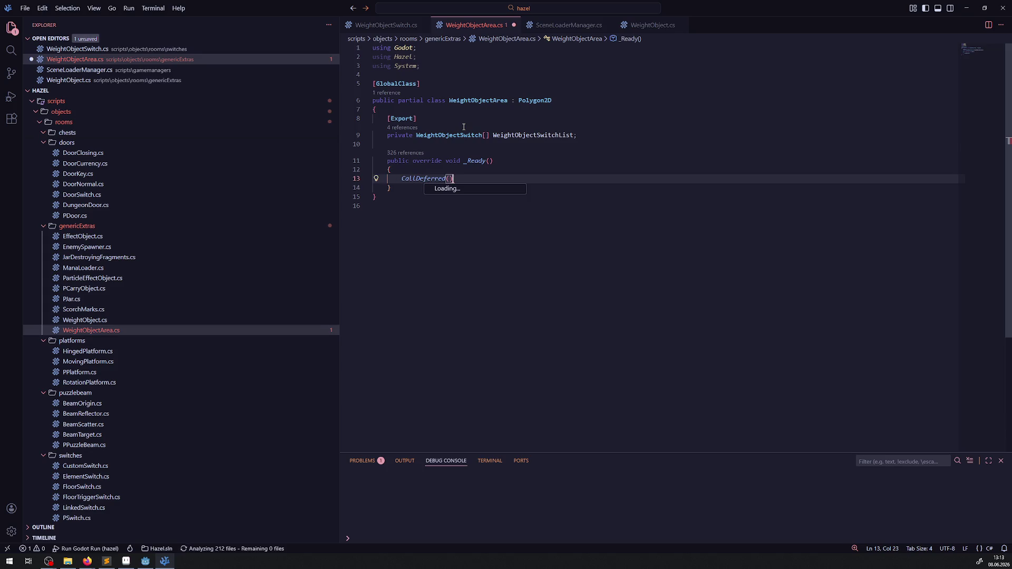
pyautogui.click(448, 182)
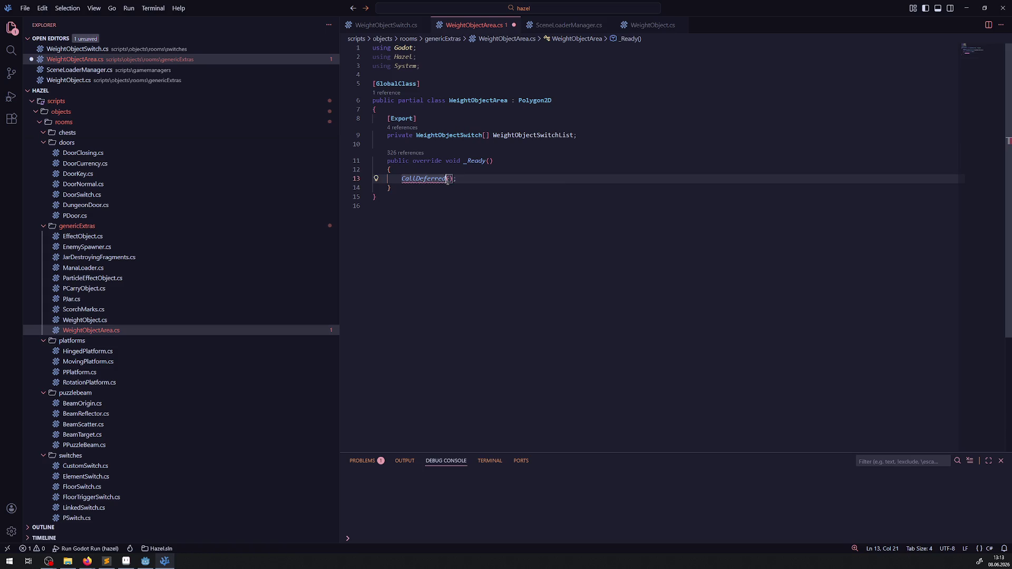
pyautogui.hotkey('ctrl', 'space')
pyautogui.press('Left')
pyautogui.press('Left')
pyautogui.write('ed')
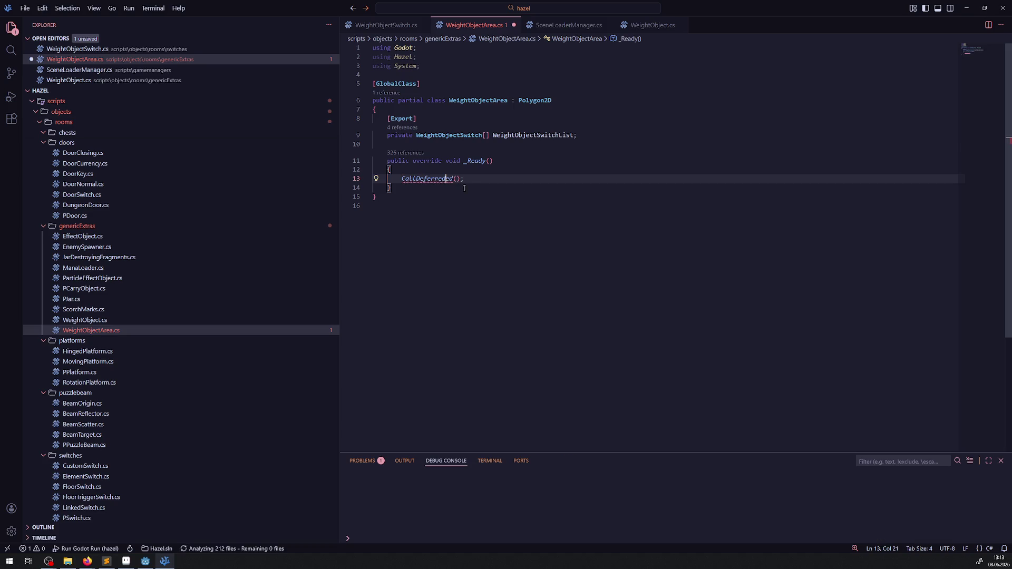
pyautogui.press('Right')
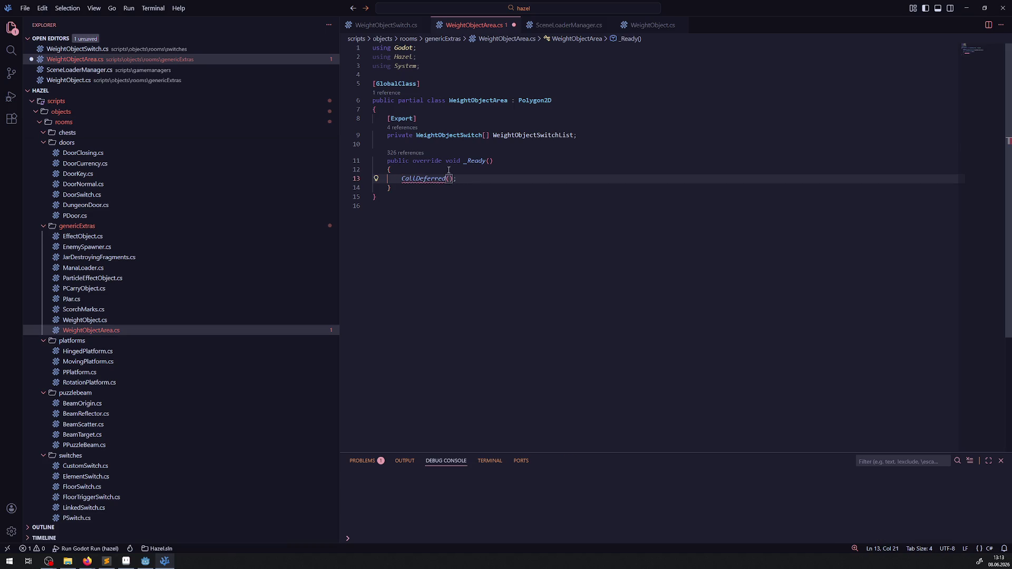
pyautogui.write('"')
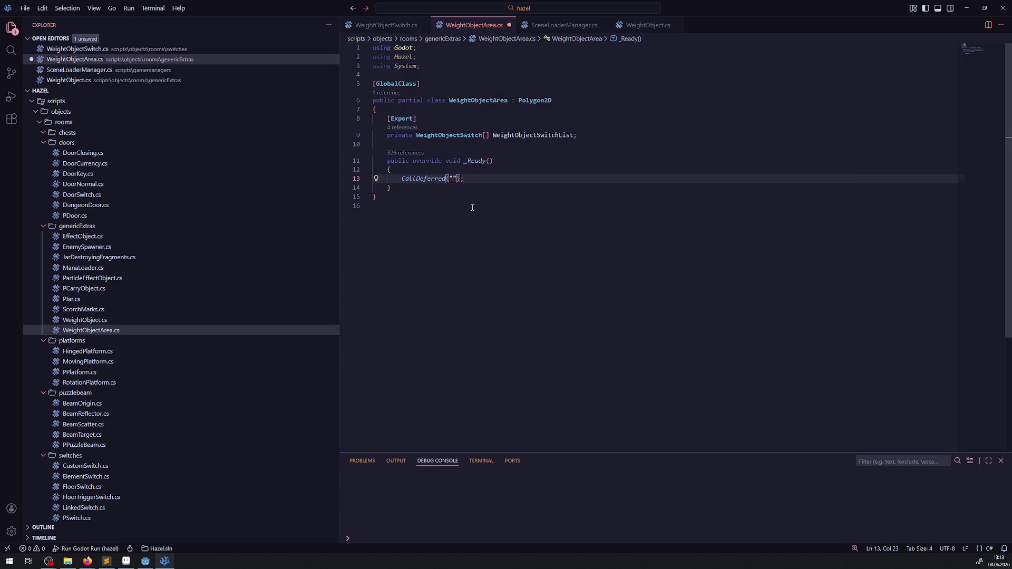
pyautogui.write('Generator')
pyautogui.write('WeightRiddle')
# - Declare a new private void GeneratorWeightRiddle() method below _Ready() and save
pyautogui.doubleClick(474, 179)
pyautogui.click(403, 188)
pyautogui.press('Return')
pyautogui.press('Return')
pyautogui.press('Return')
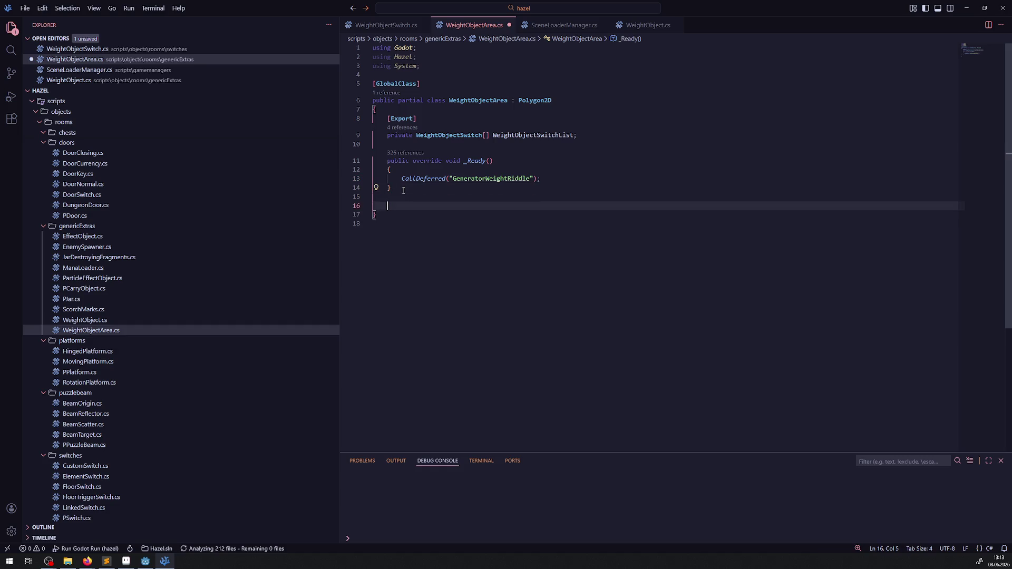
pyautogui.write('priuvat')
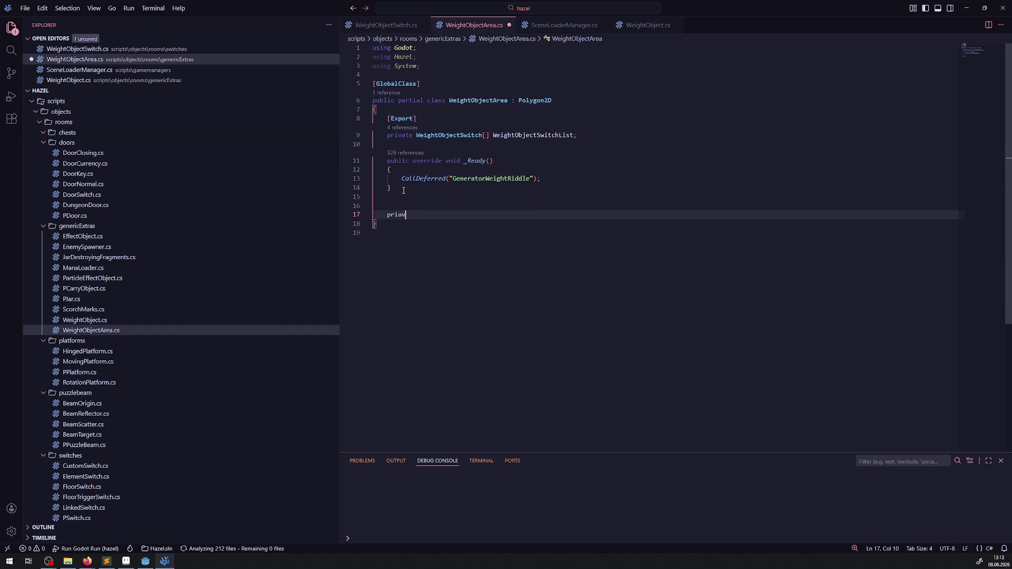
pyautogui.press('BackSpace')
pyautogui.press('BackSpace')
pyautogui.press('BackSpace')
pyautogui.write('vate void GeneratorWeightRiddle()')
pyautogui.press('Return')
pyautogui.write('{')
pyautogui.press('Return')
pyautogui.hotkey('ctrl', 's')
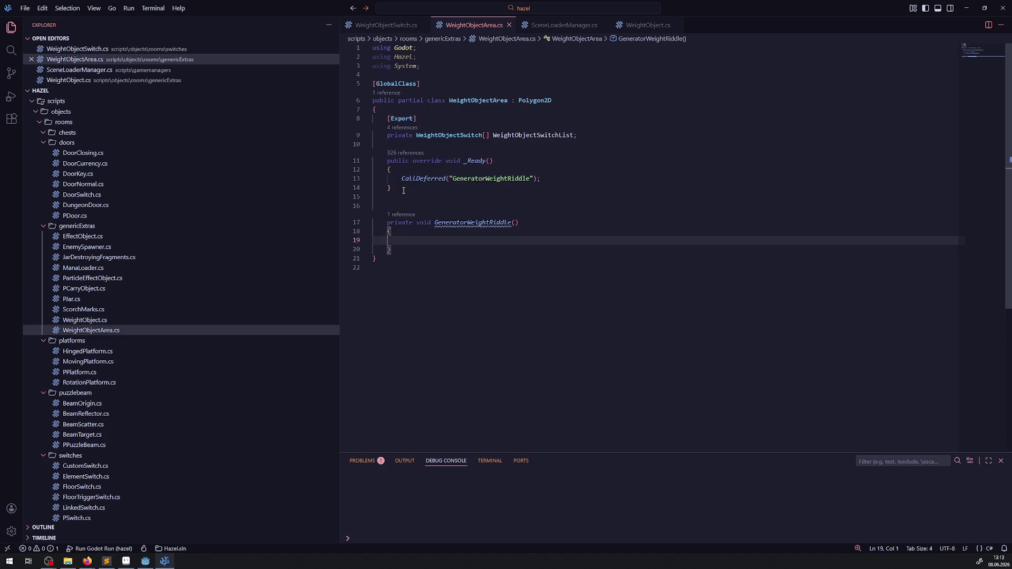
# - Inside it, add an empty foreach (var Switch in WeightObjectSwitchList) loop and save
pyautogui.doubleClick(528, 134)
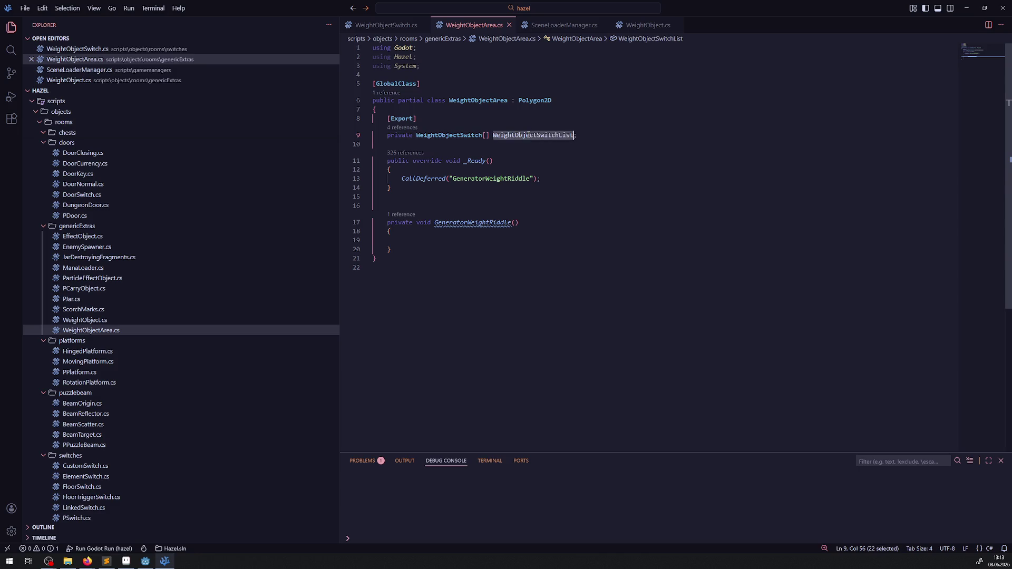
pyautogui.click(416, 241)
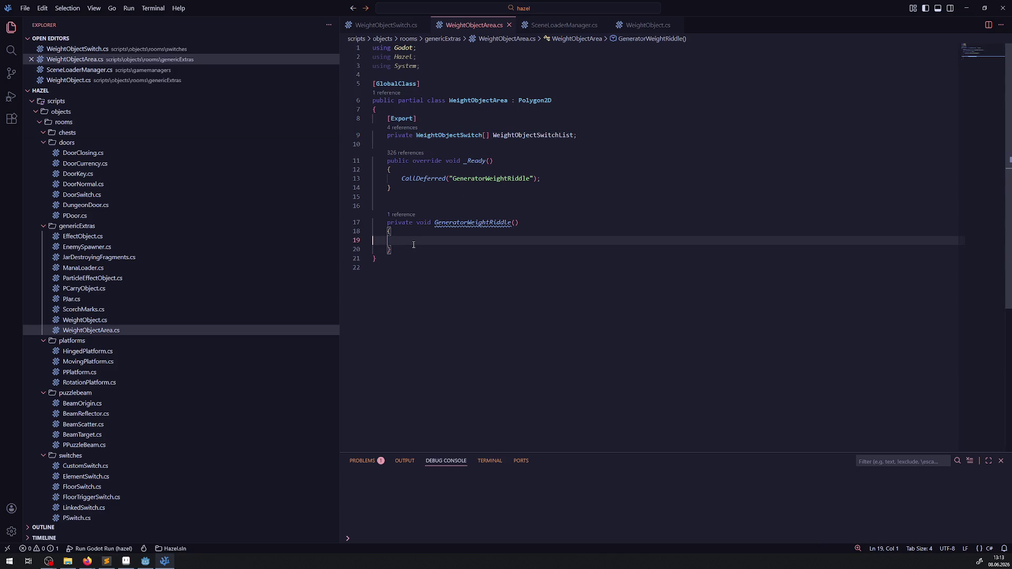
pyautogui.write('forea')
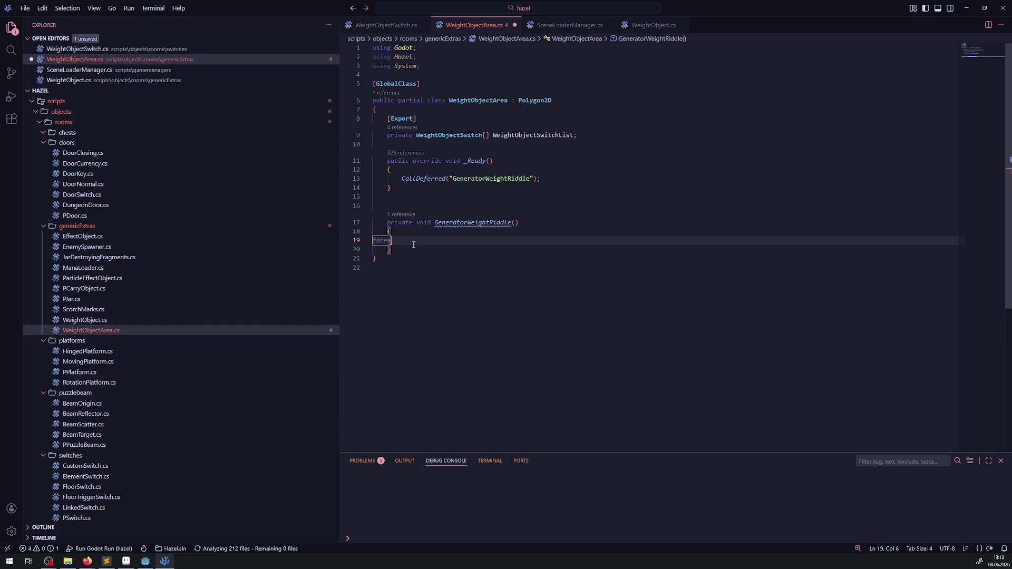
pyautogui.press('BackSpace')
pyautogui.press('BackSpace')
pyautogui.write('each(')
pyautogui.press('Left')
pyautogui.hotkey('ctrl', 'Left')
pyautogui.press('BackSpace')
pyautogui.hotkey('ctrl', 'Right')
pyautogui.press('Right')
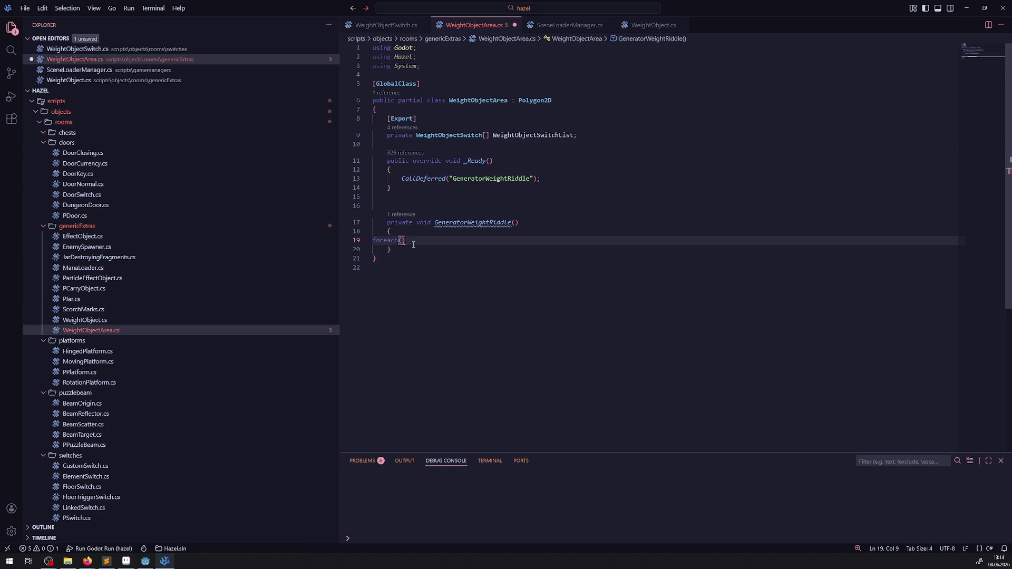
pyautogui.write('var Switch in WeightObjectSwitchList')
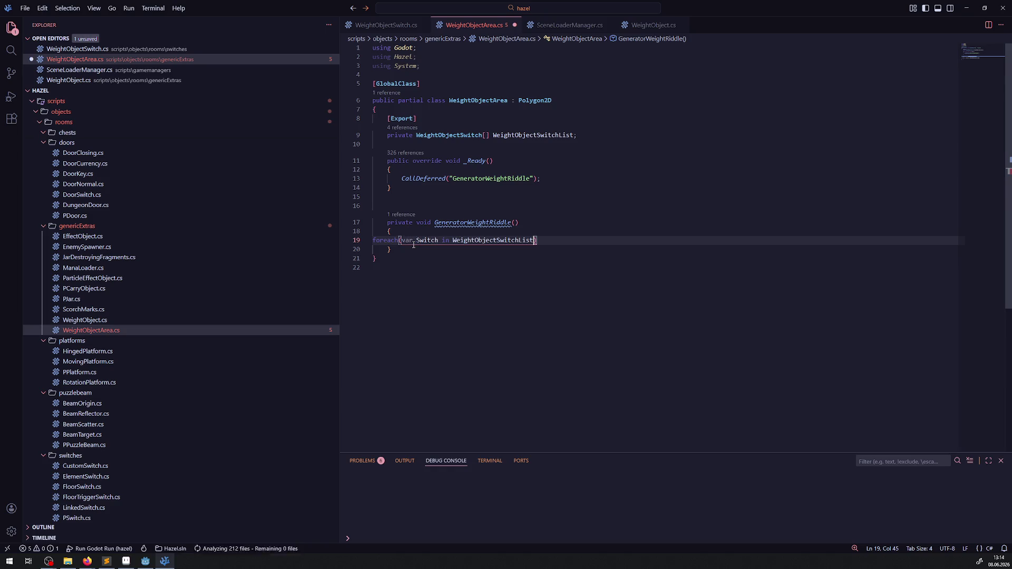
pyautogui.press('Return')
pyautogui.write('{')
pyautogui.press('Return')
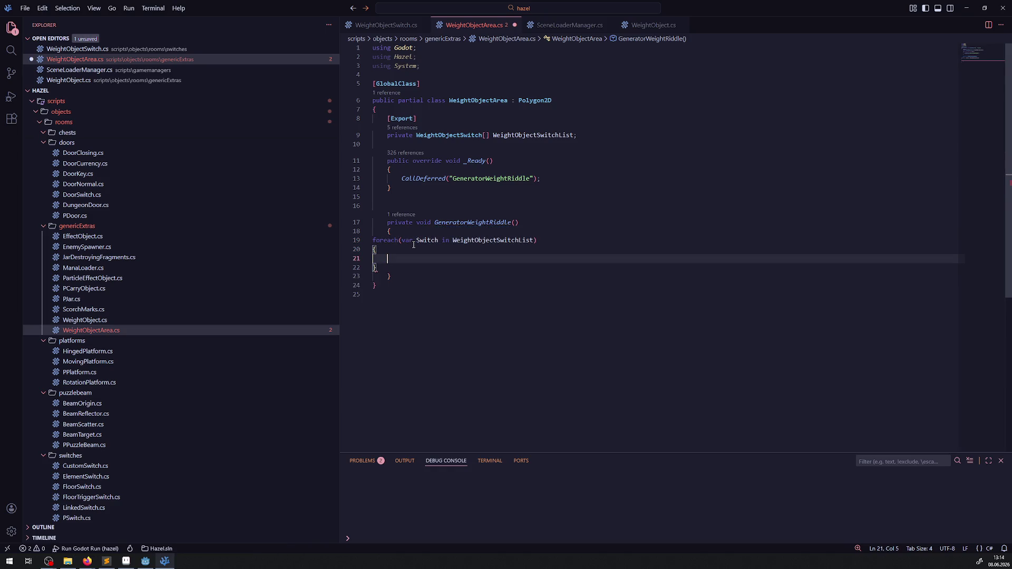
pyautogui.hotkey('ctrl', 's')
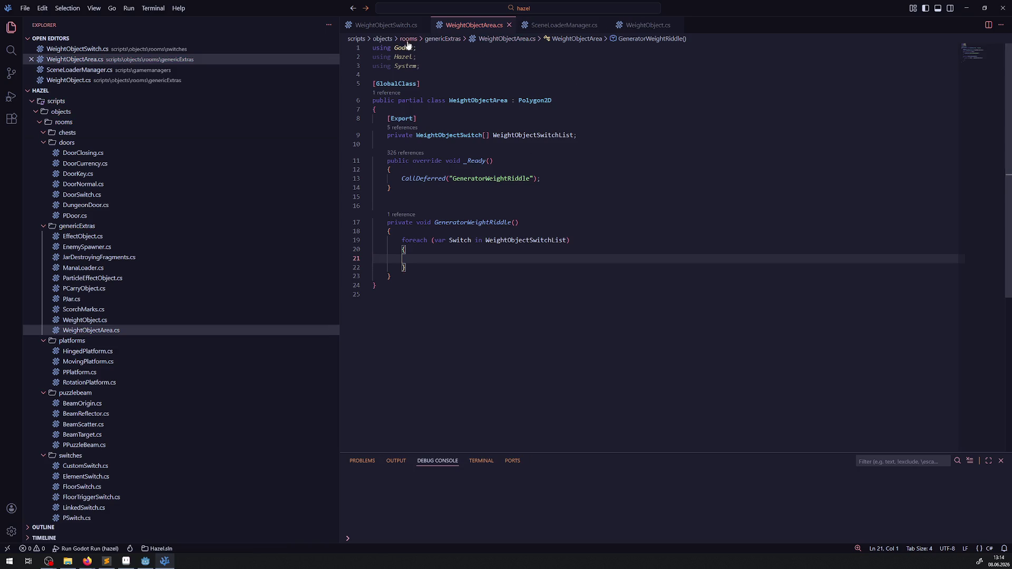
# - Look up the RequiredWeight field in WeightObjectSwitch.cs, then return to WeightObjectArea.cs
pyautogui.hotkey('ctrl', 'Tab')
pyautogui.scroll(2, 500, 215)
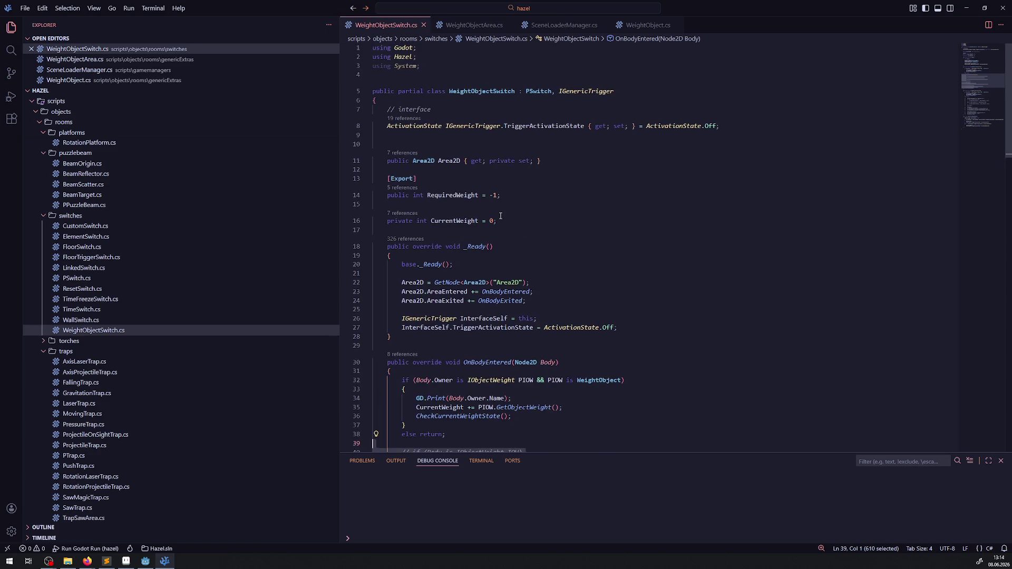
pyautogui.doubleClick(461, 195)
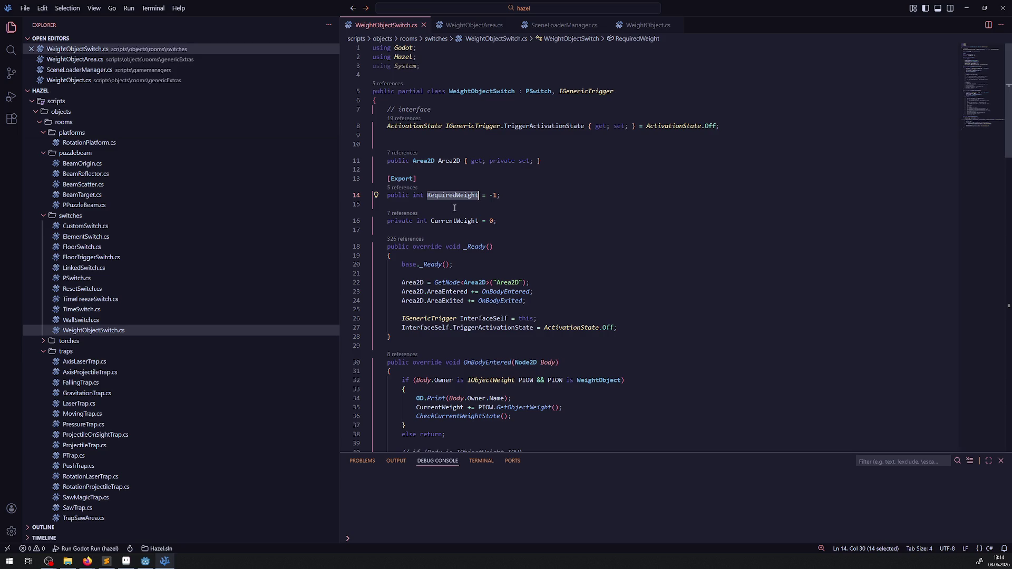
pyautogui.moveTo(452, 196)
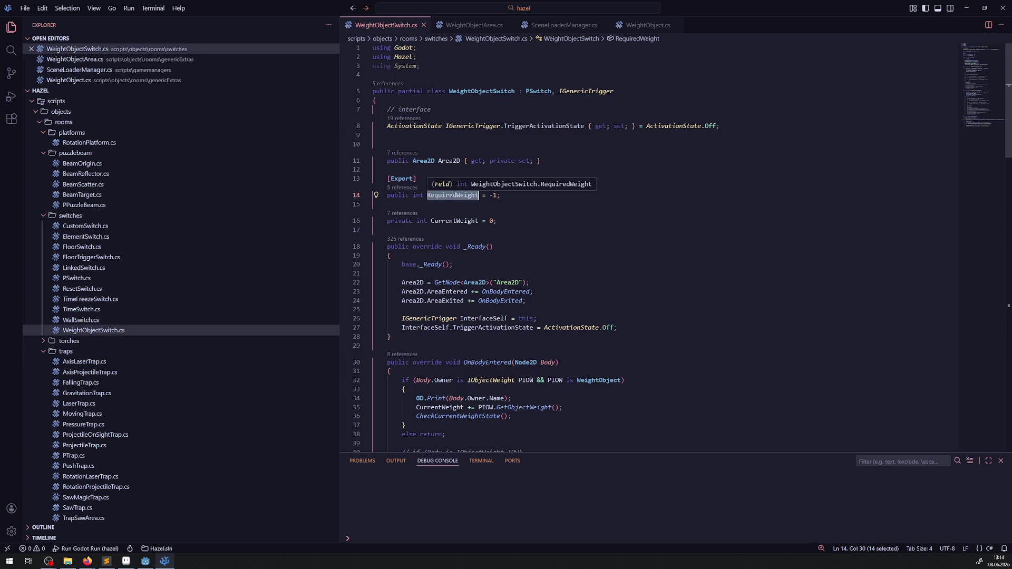
pyautogui.click(446, 29)
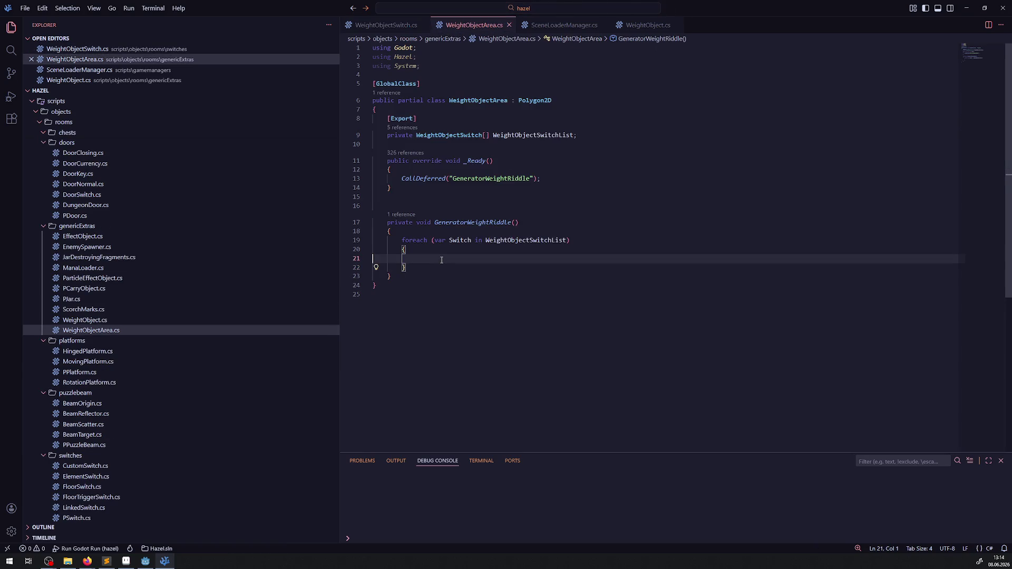
# - Add the comment '// todo sirnvolles zielgewicht bestimmen' inside the loop
pyautogui.press('Tab')
pyautogui.write('// t')
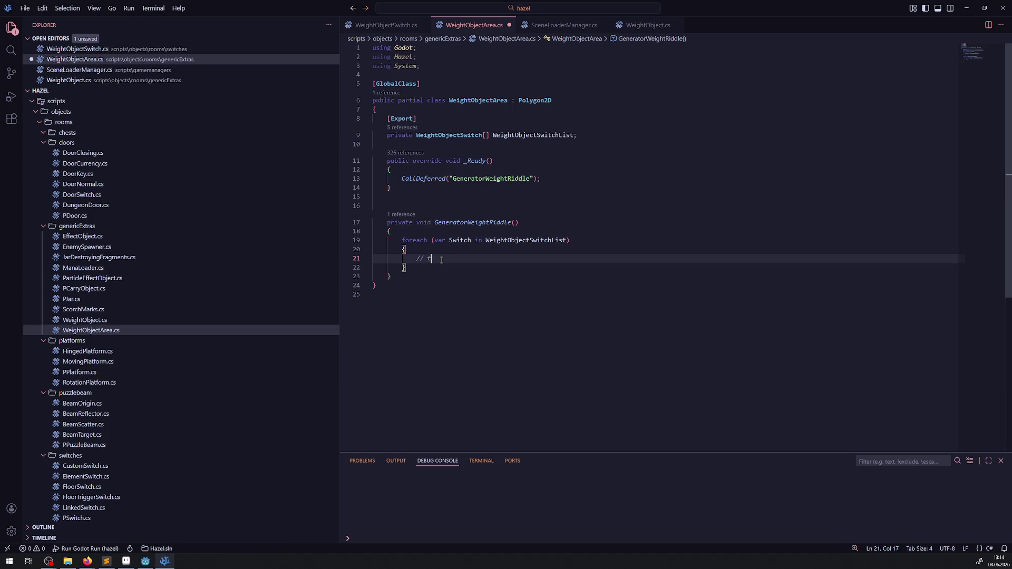
pyautogui.write('odo sirnvolle')
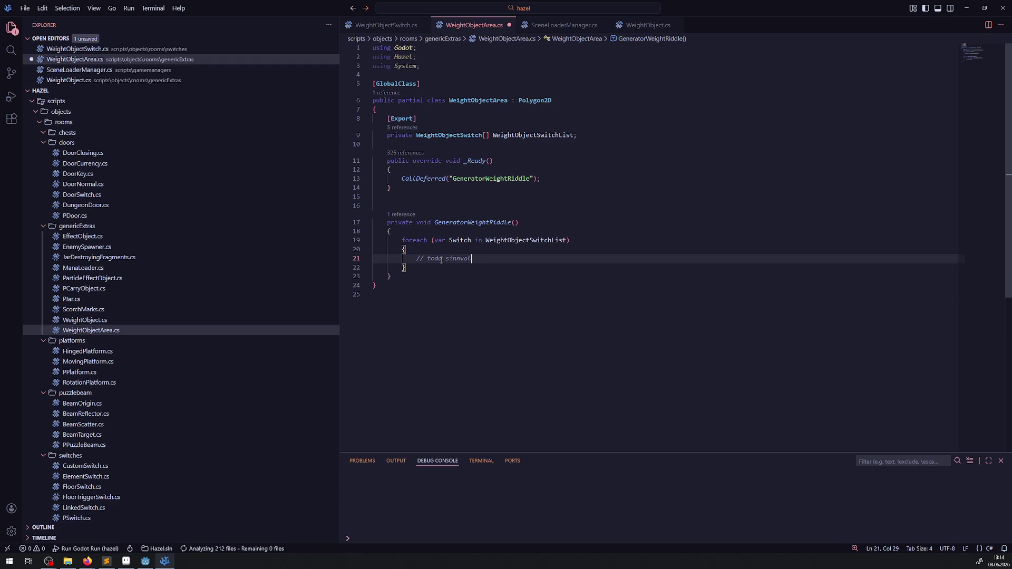
pyautogui.write('s z')
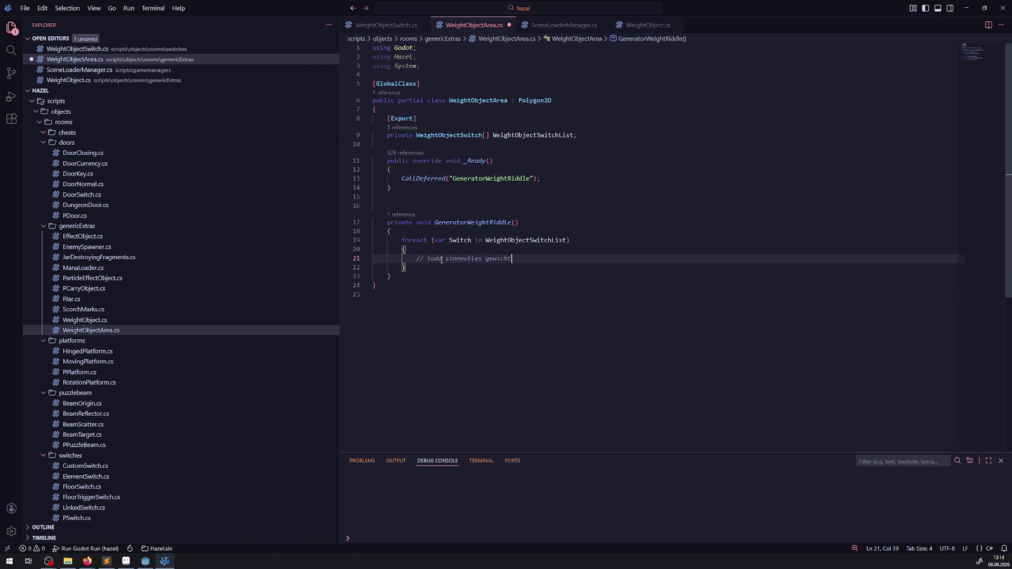
pyautogui.write('ielgewicht best')
pyautogui.write('immen')
pyautogui.press('Return')
pyautogui.write('// todo')
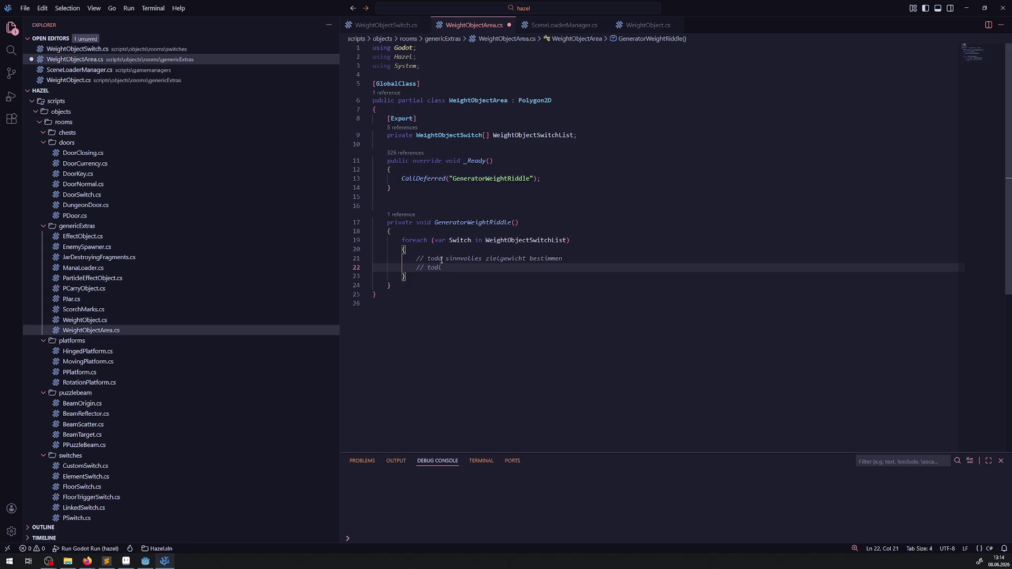
pyautogui.press('BackSpace')
pyautogui.press('BackSpace')
pyautogui.press('BackSpace')
# - Add 'Switch.RequiredWeight = GD.RandRange(1, 25);' inside the loop and save
pyautogui.write('RequiredWeight')
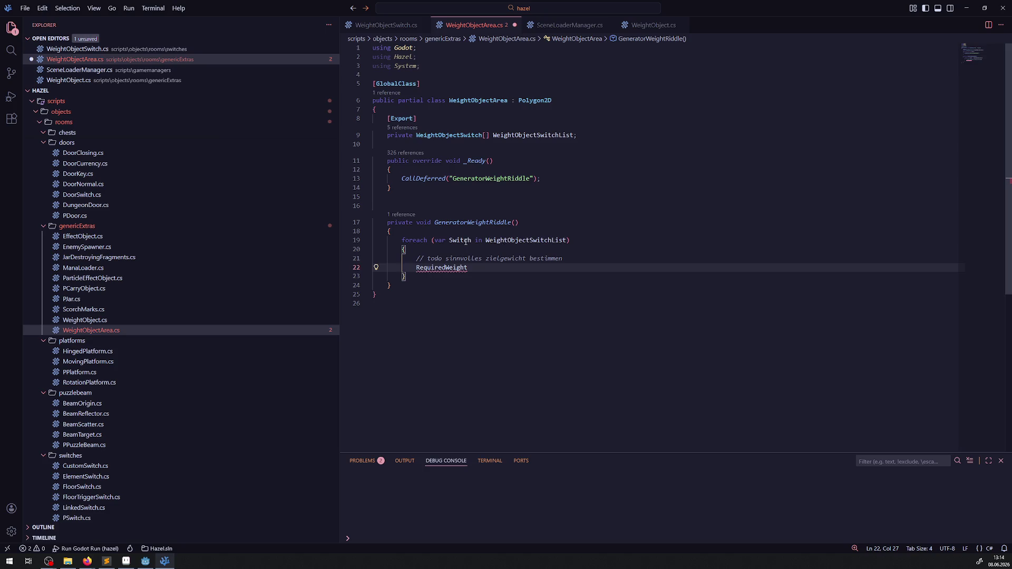
pyautogui.doubleClick(466, 242)
pyautogui.hotkey('ctrl', 'c')
pyautogui.click(417, 267)
pyautogui.hotkey('ctrl', 'v')
pyautogui.write('.')
pyautogui.click(509, 267)
pyautogui.write('= GD.Ran')
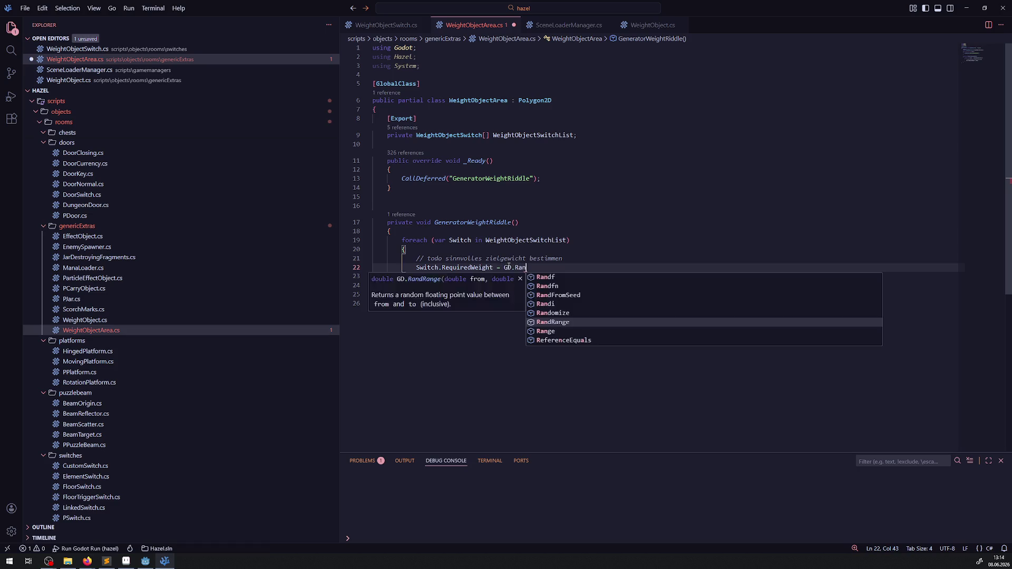
pyautogui.press('Tab')
pyautogui.write('()1,')
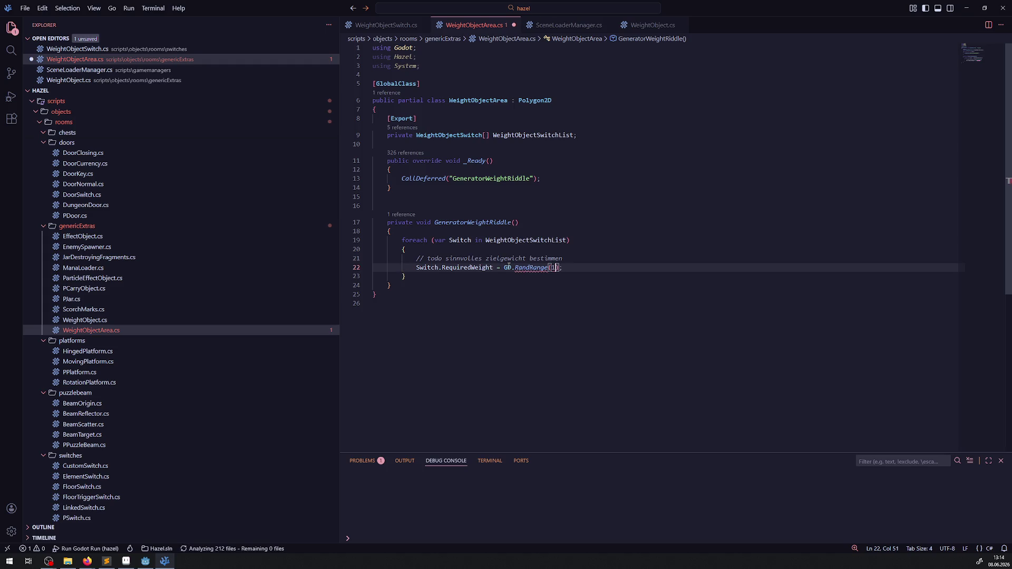
pyautogui.write('2')
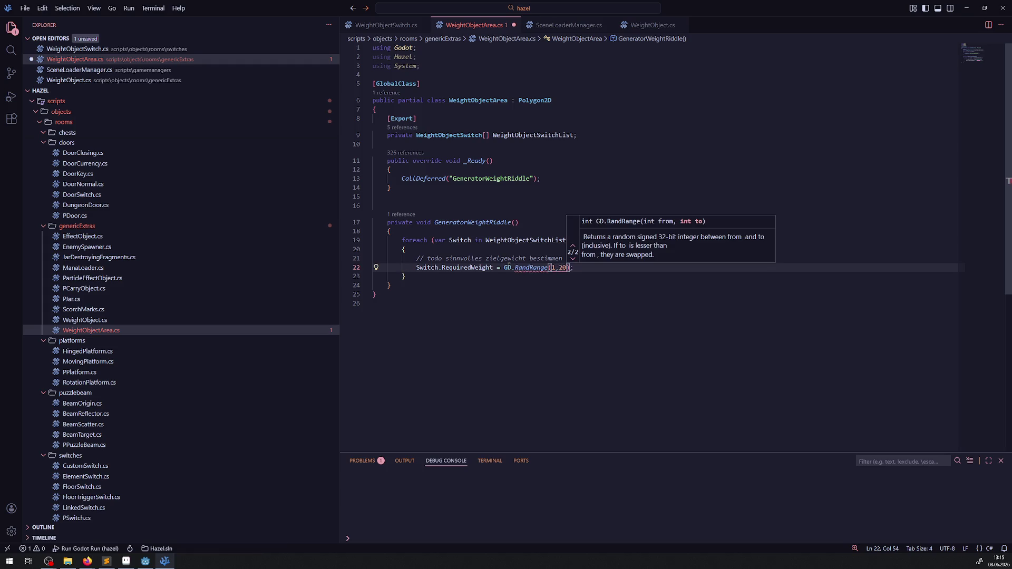
pyautogui.write('5')
pyautogui.hotkey('ctrl', 's')
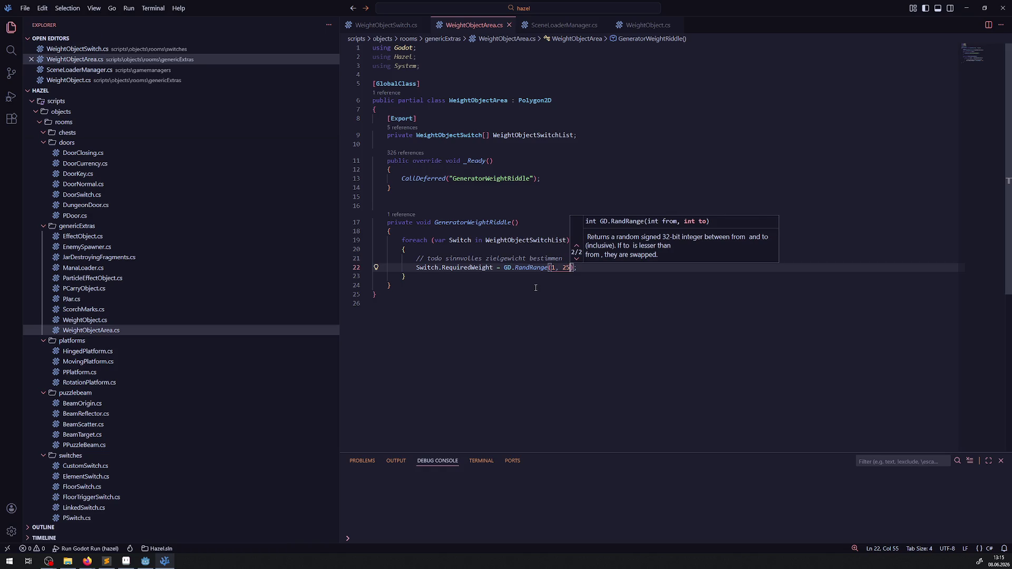
# - Below the loop, start a todo about whether fixed weights already stand on the switches
pyautogui.click(1007, 180)
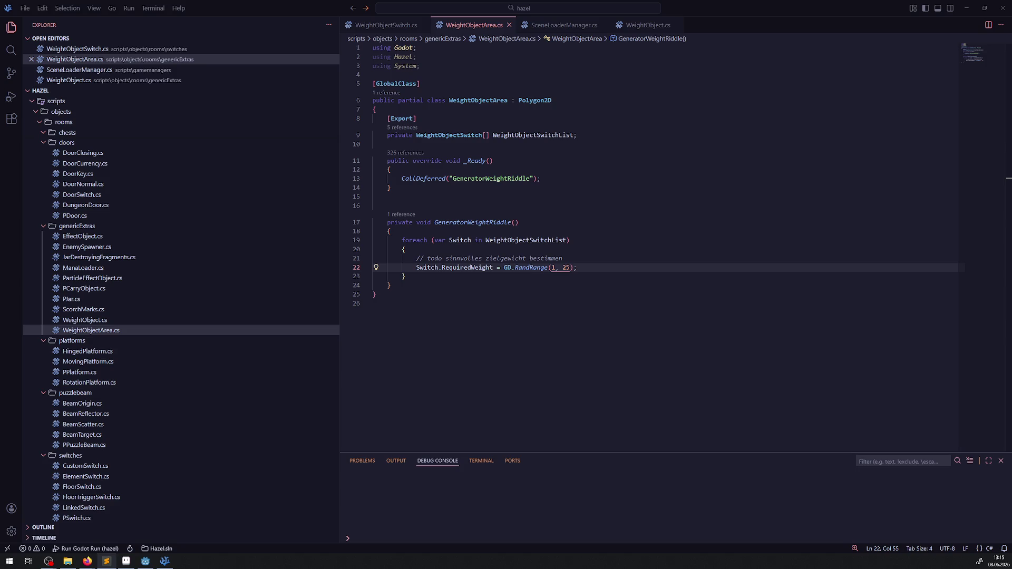
pyautogui.click(546, 287)
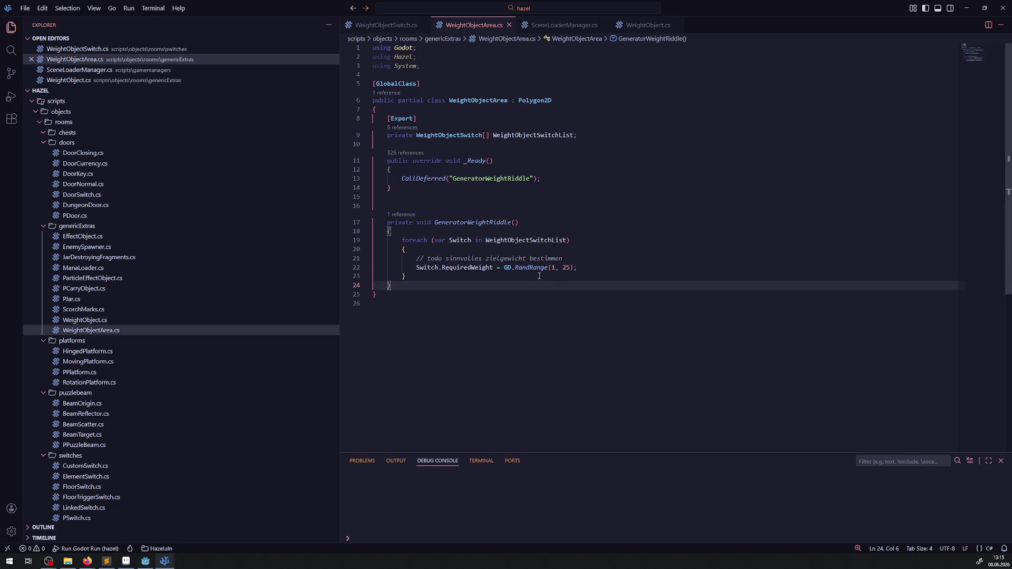
pyautogui.moveTo(530, 268)
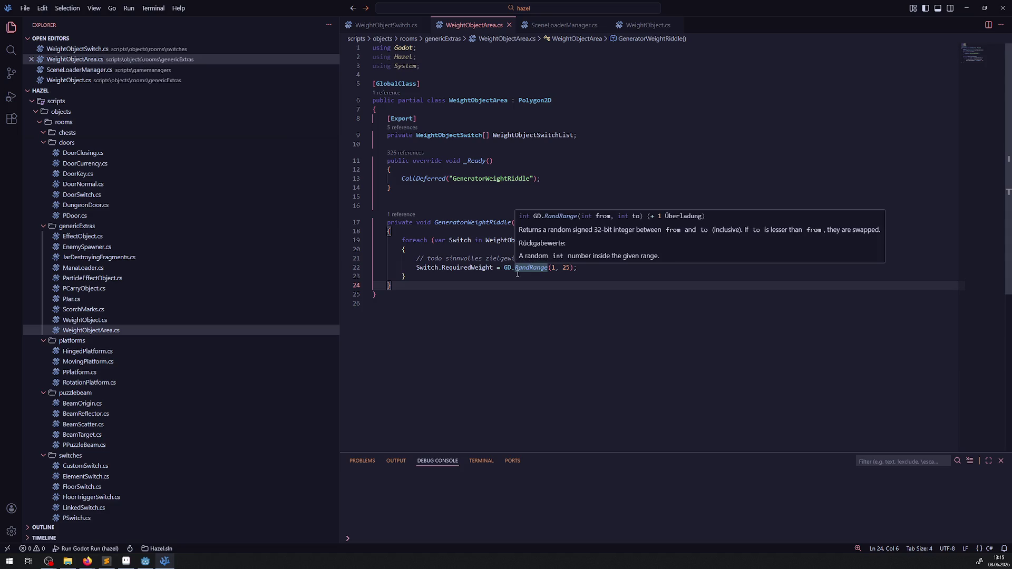
pyautogui.click(463, 274)
pyautogui.press('Return')
pyautogui.press('Return')
pyautogui.write('// todo ')
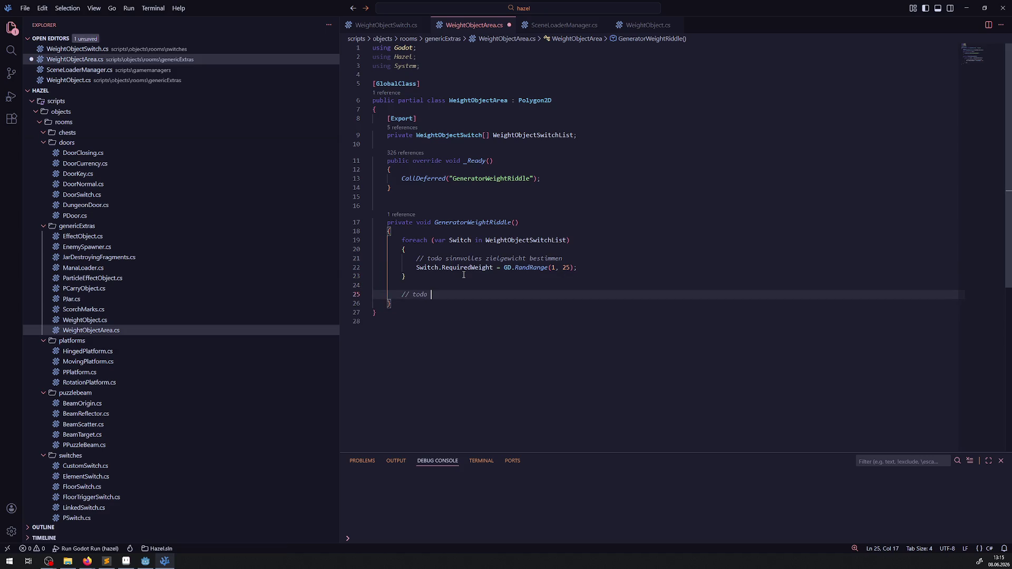
pyautogui.write('bestimmen ob fest')
pyautogui.write('e gewichte bereits daraufsteh')
# - Correct the comment's last word to 'daraufstehen', save, and begin another '// todo' line
pyautogui.press('BackSpace')
pyautogui.press('BackSpace')
pyautogui.write('hen')
pyautogui.press('BackSpace')
pyautogui.press('BackSpace')
pyautogui.press('BackSpace')
pyautogui.write('ehen')
pyautogui.hotkey('ctrl', 's')
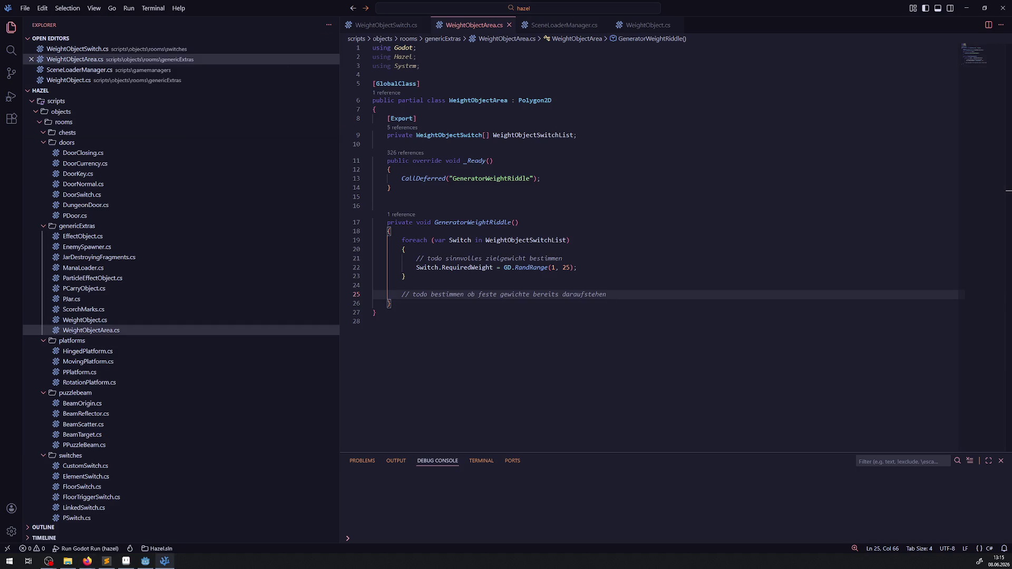
pyautogui.press('Return')
pyautogui.press('Return')
pyautogui.write('// ')
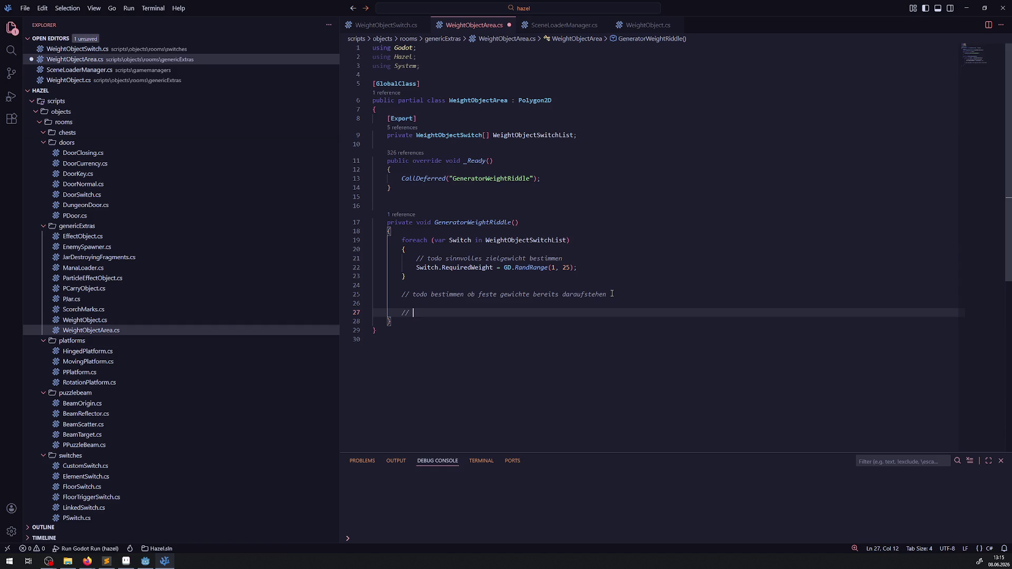
pyautogui.write('todo')
# - Declare 'int TotalRequiredWeight = 0;' before the loop and save
pyautogui.click(504, 233)
pyautogui.press('Return')
pyautogui.write('int ')
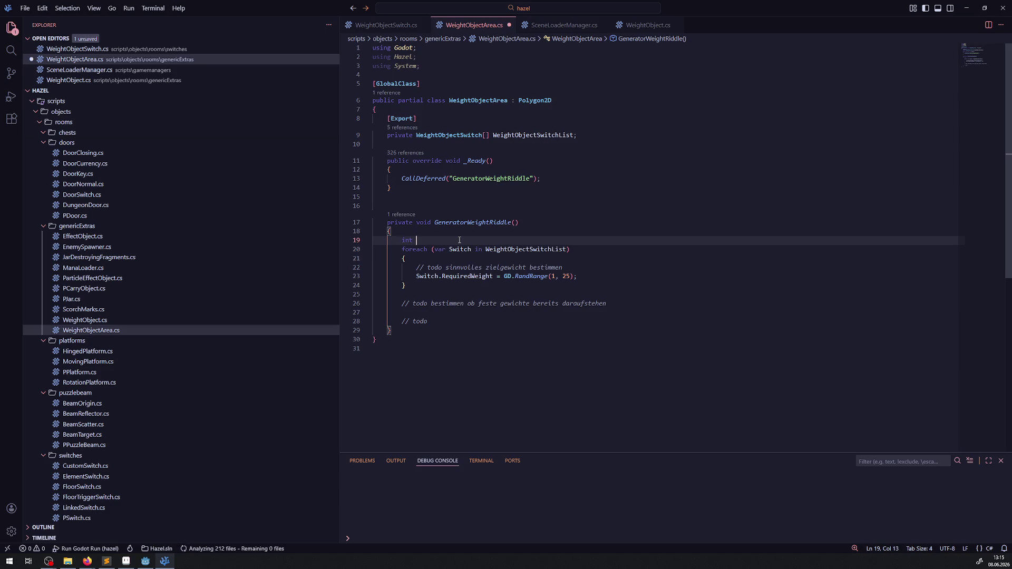
pyautogui.write('Total')
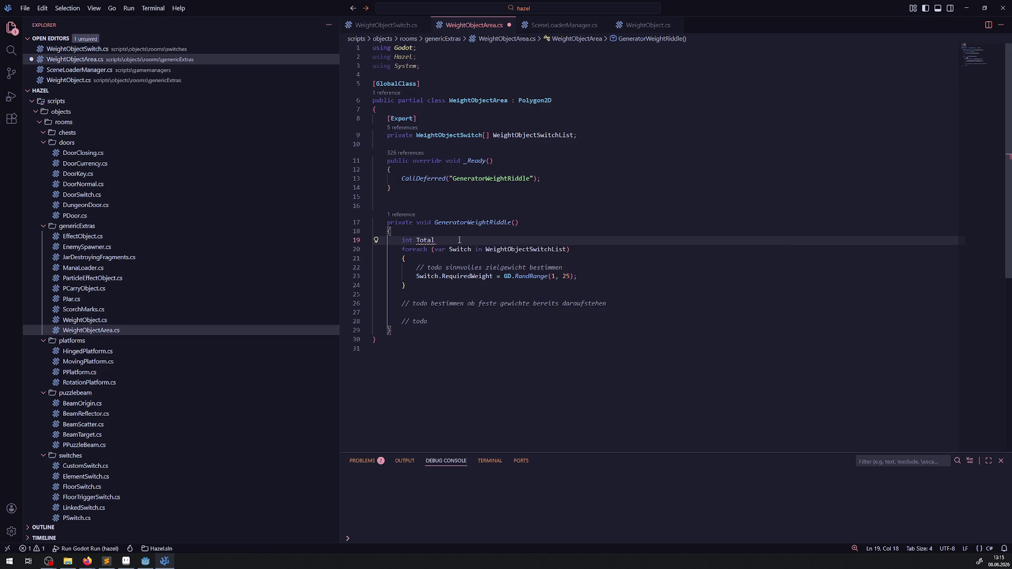
pyautogui.write('Req')
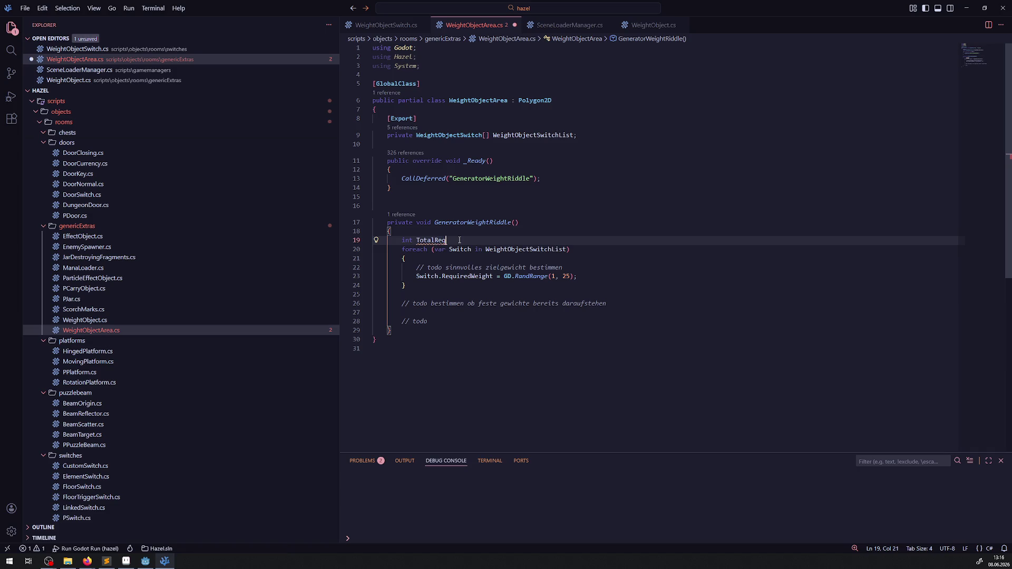
pyautogui.write('uiredWeight = 0;')
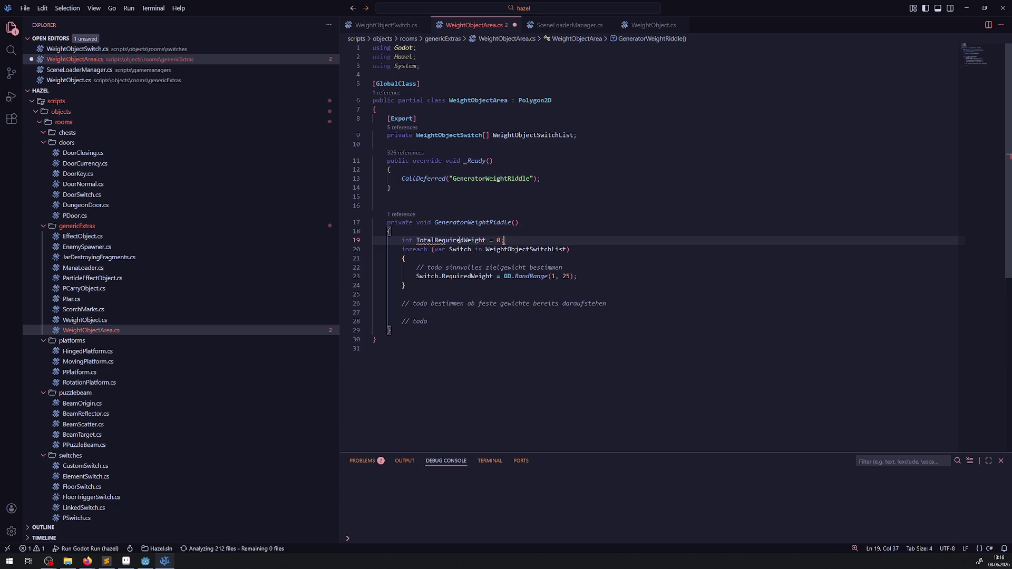
pyautogui.hotkey('ctrl', 's')
# - Add 'TotalRequiredWeight += Switch.RequiredWeight;' inside the loop and save
pyautogui.doubleClick(446, 240)
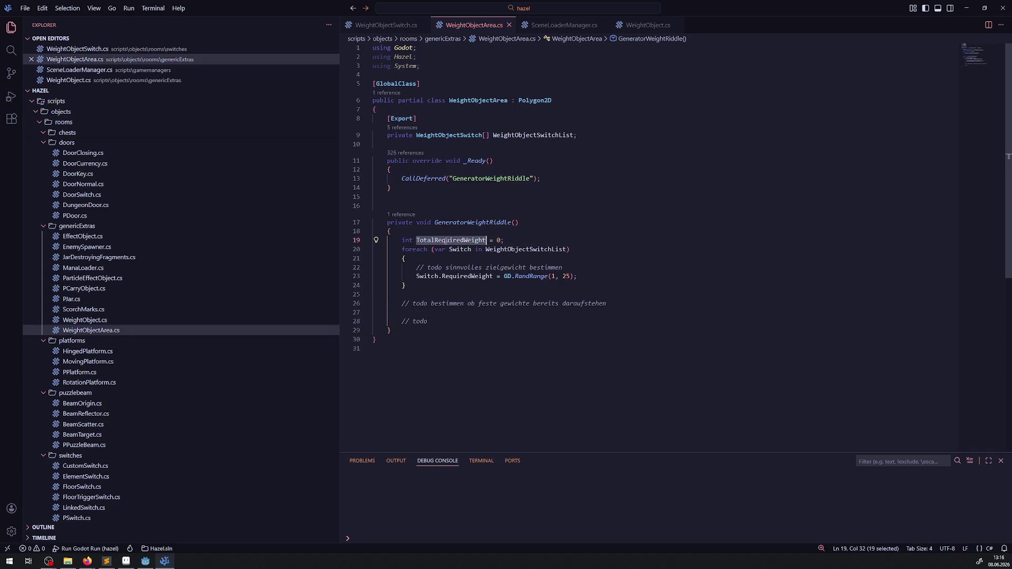
pyautogui.click(601, 276)
pyautogui.press('Return')
pyautogui.write('TotalRequiredWeight+ =')
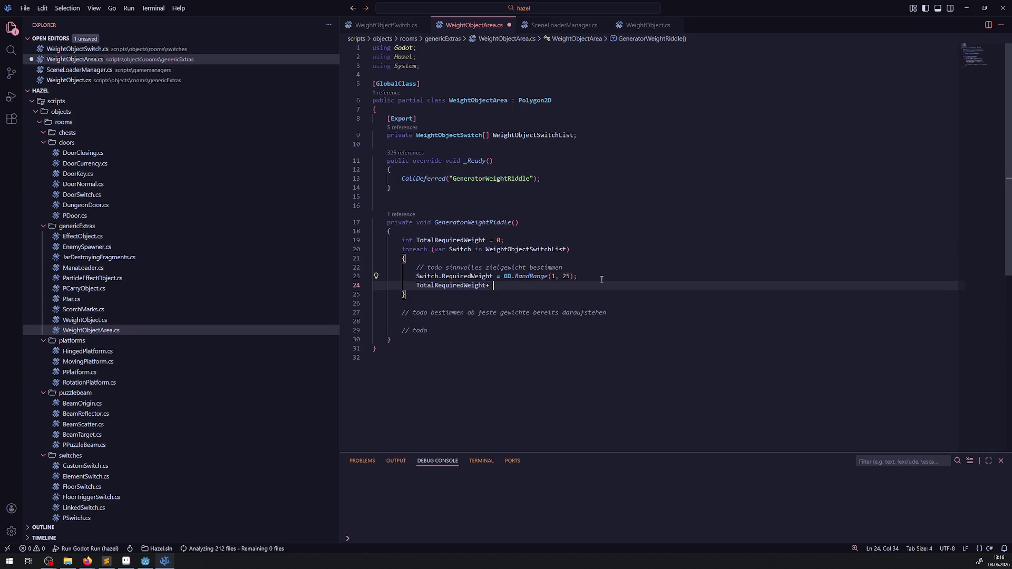
pyautogui.press('BackSpace')
pyautogui.press('BackSpace')
pyautogui.press('BackSpace')
pyautogui.write('+=')
pyautogui.moveTo(492, 276); pyautogui.dragTo(415, 281)
pyautogui.hotkey('ctrl', 'c')
pyautogui.click(525, 289)
pyautogui.hotkey('ctrl', 'v')
pyautogui.write(';')
pyautogui.hotkey('ctrl', 's')
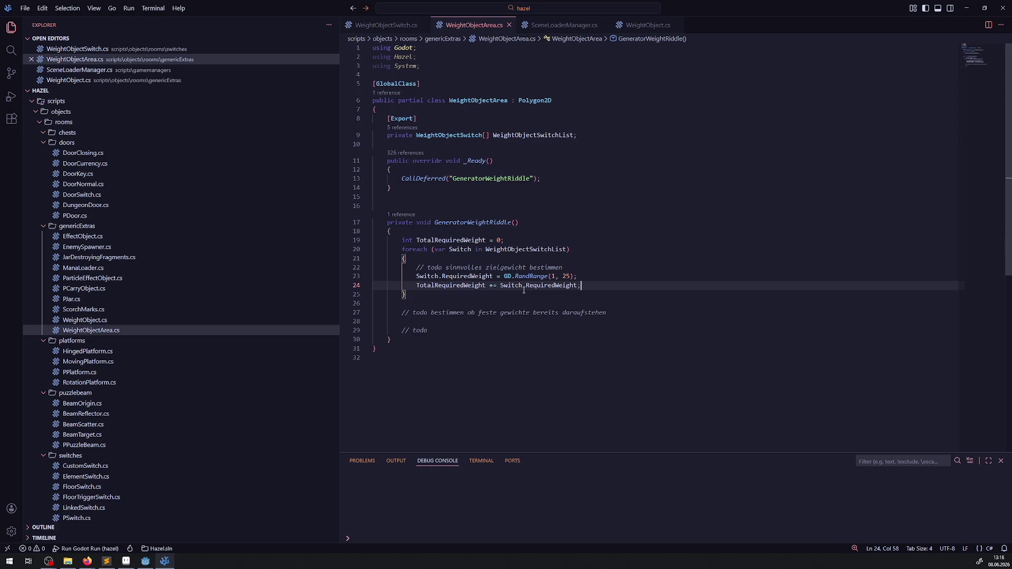
pyautogui.click(451, 329)
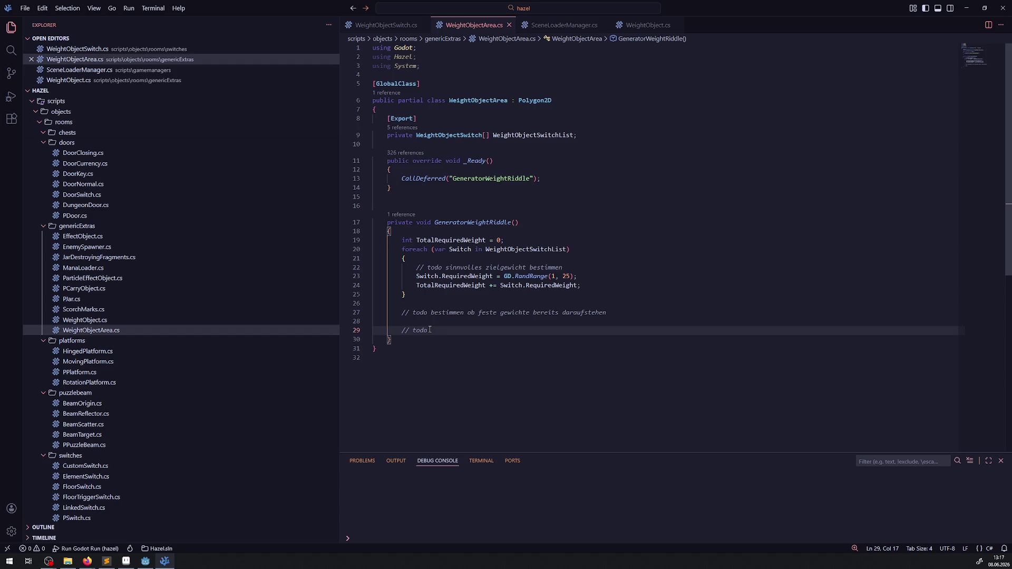
# - Below the todo, write the condition while (TotalRequiredWeight > 0)
pyautogui.press('Return')
pyautogui.press('Return')
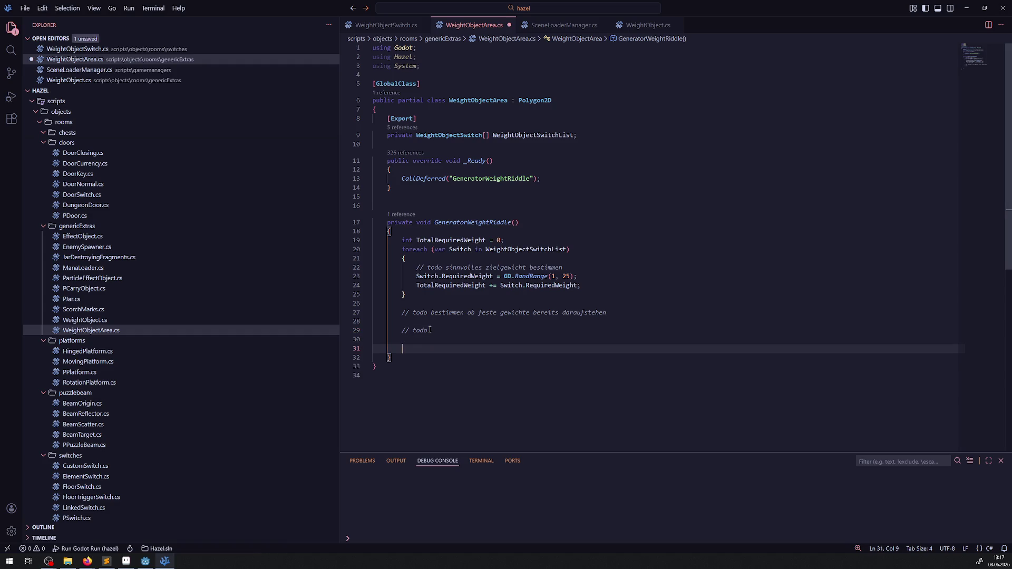
pyautogui.write('while()')
pyautogui.press('Left')
pyautogui.write('Switch.RequiredWeight')
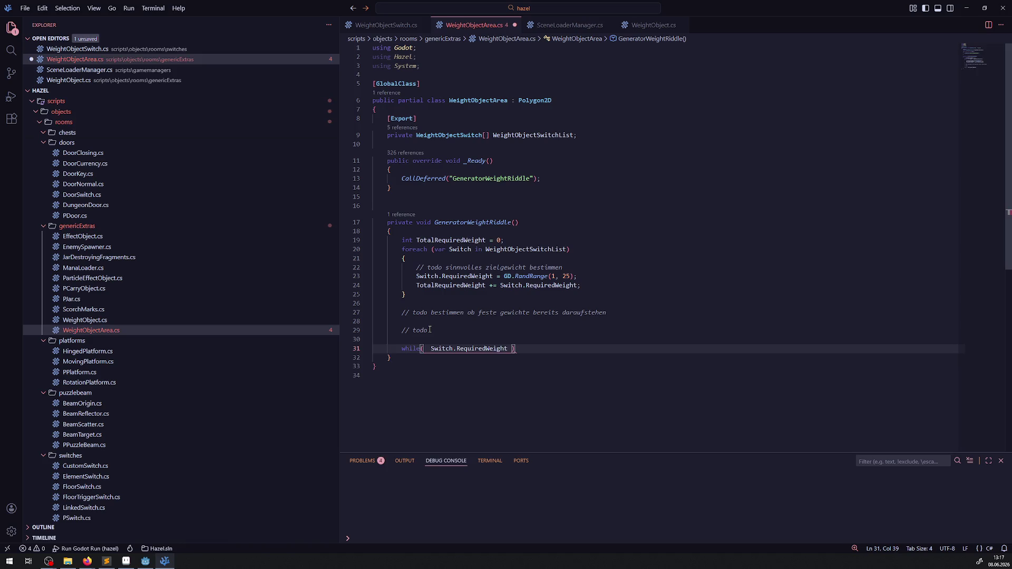
pyautogui.doubleClick(458, 285)
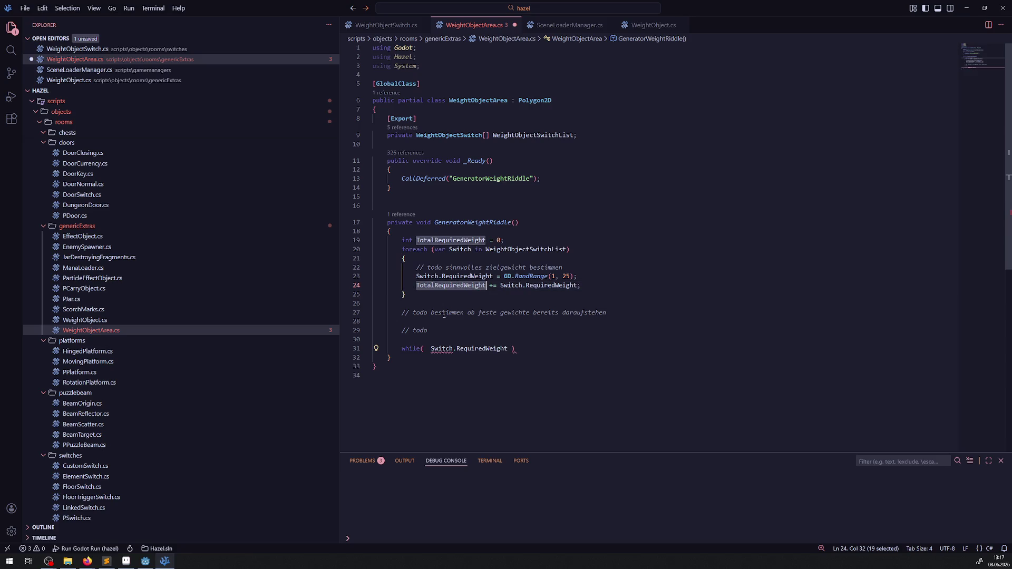
pyautogui.moveTo(431, 350); pyautogui.dragTo(507, 349)
pyautogui.hotkey('ctrl', 'v')
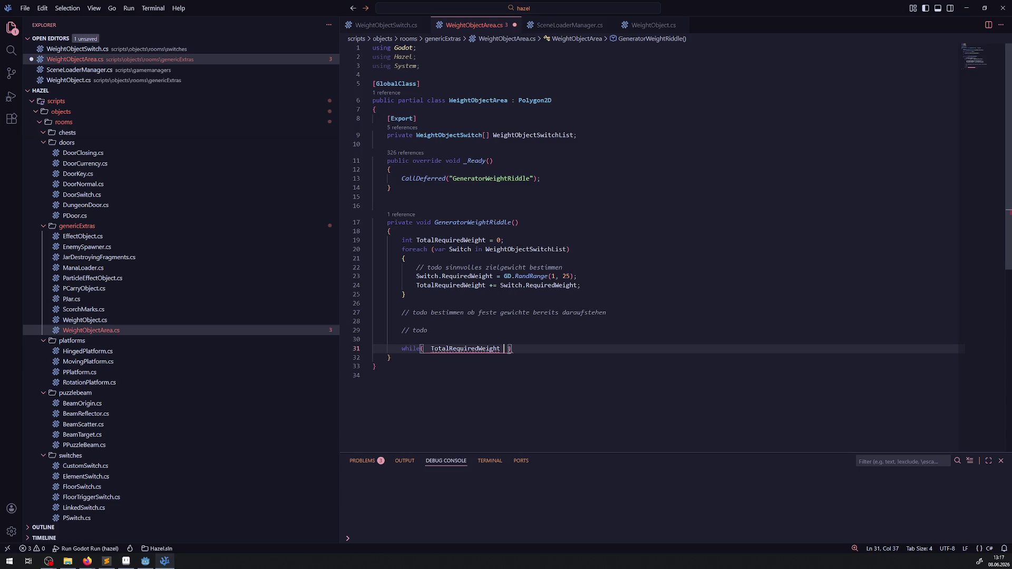
pyautogui.write('>')
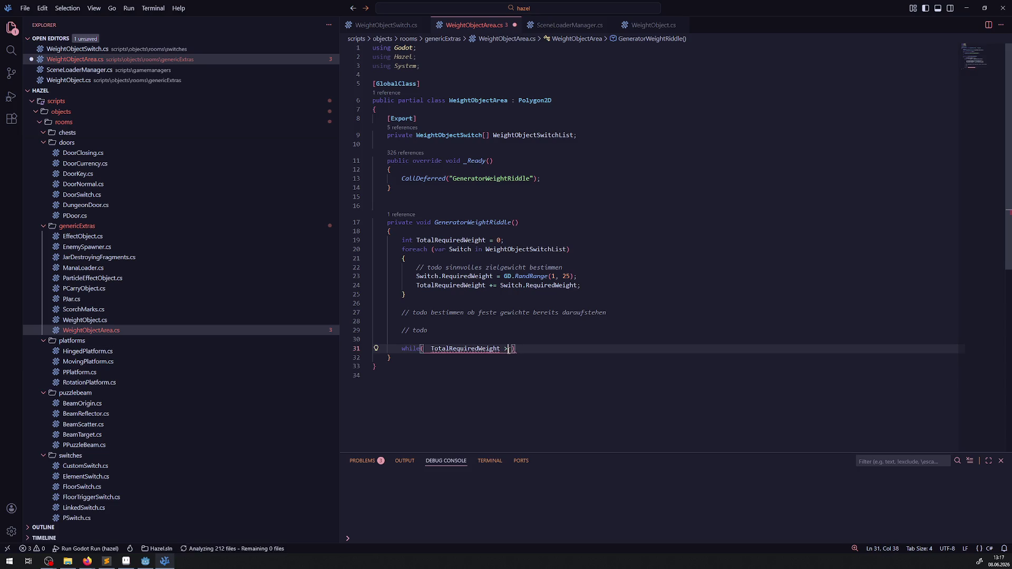
pyautogui.write('=')
pyautogui.press('BackSpace')
pyautogui.write('0')
# - Give the while loop an empty { } body, then switch to Godot
pyautogui.press('Return')
pyautogui.write('{')
pyautogui.press('Return')
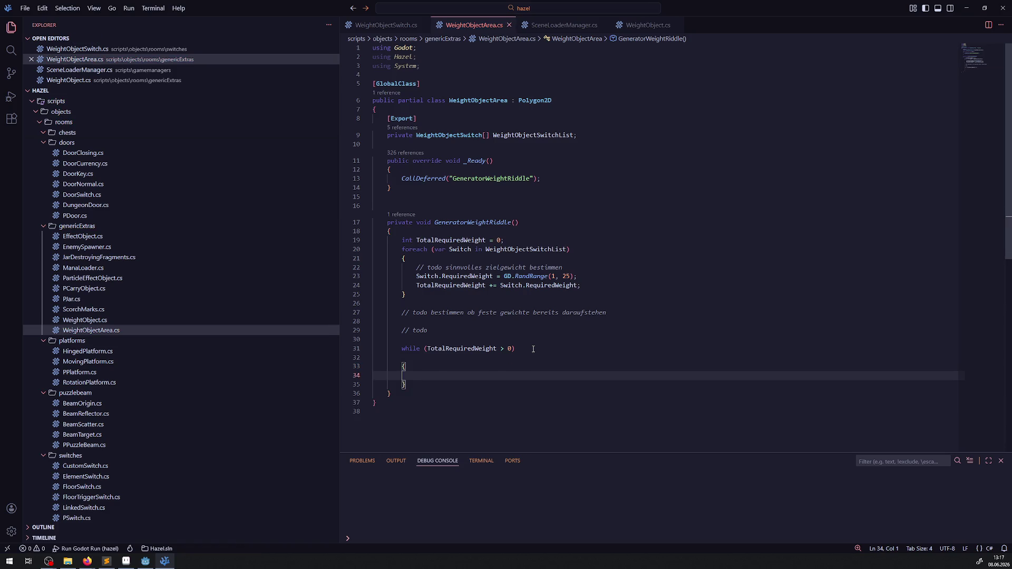
pyautogui.click(402, 357)
pyautogui.press('BackSpace')
pyautogui.click(466, 374)
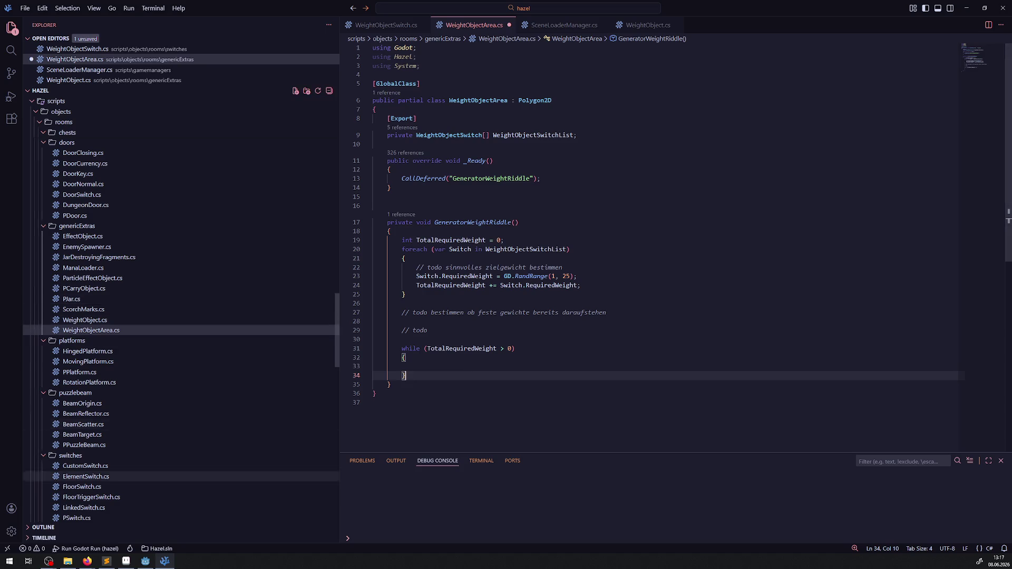
pyautogui.click(146, 561)
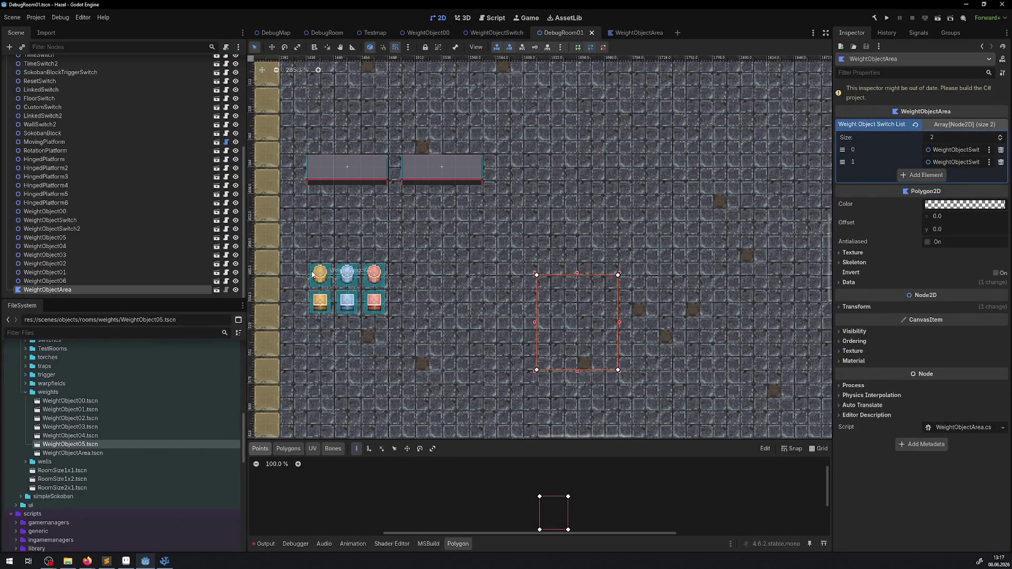
pyautogui.click(379, 275)
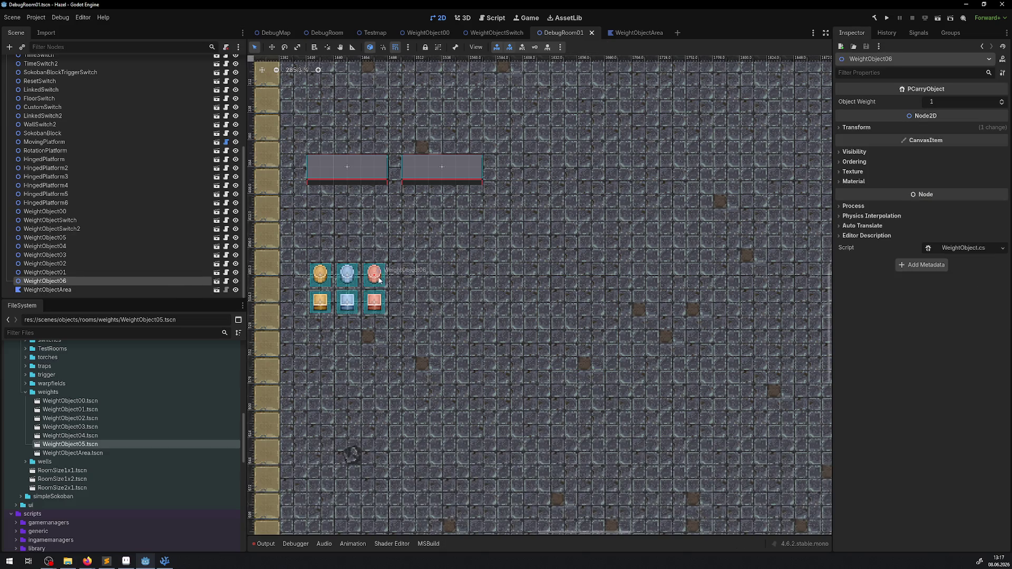
pyautogui.click(352, 278)
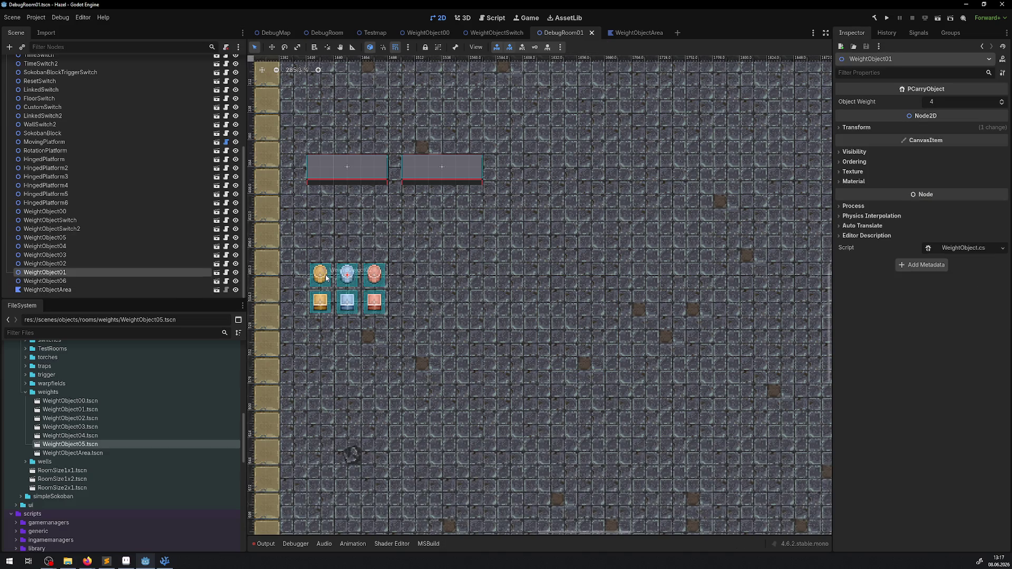
pyautogui.click(327, 277)
pyautogui.click(330, 303)
pyautogui.click(341, 310)
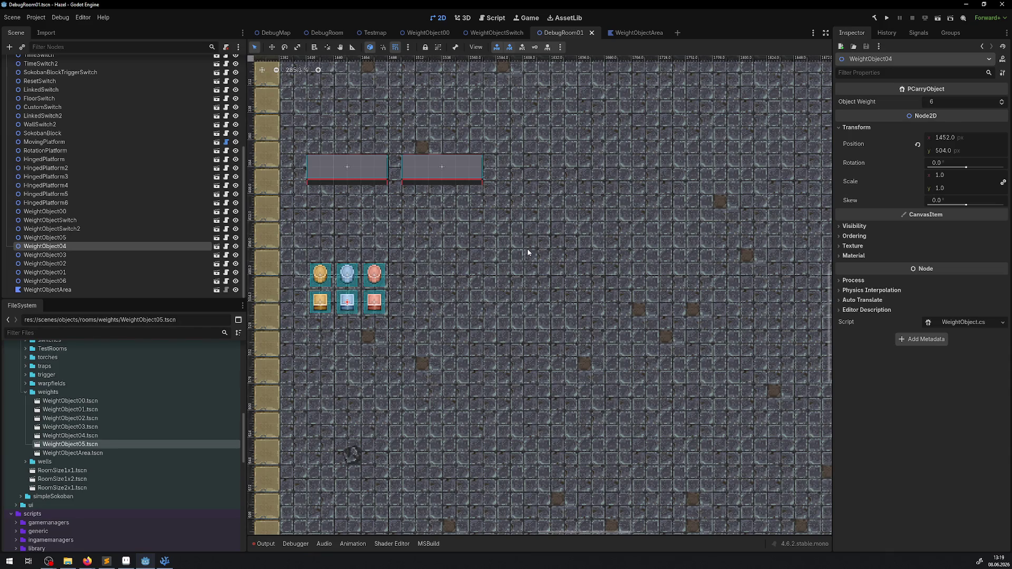
pyautogui.click(165, 561)
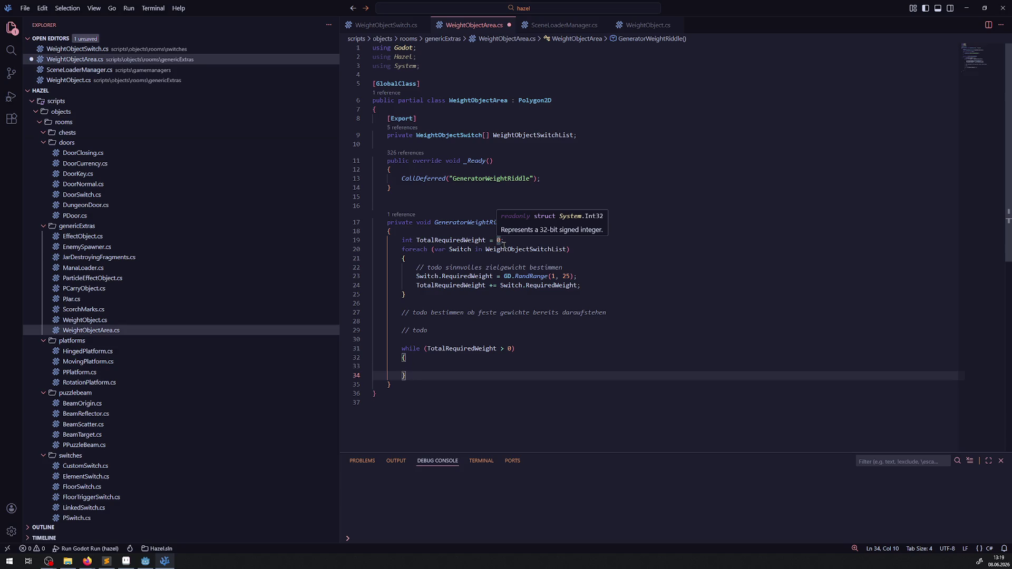
# - Review the todo comments, TotalRequiredWeight uses and the RandRange line, then return to Godot
pyautogui.moveTo(448, 330); pyautogui.dragTo(446, 304)
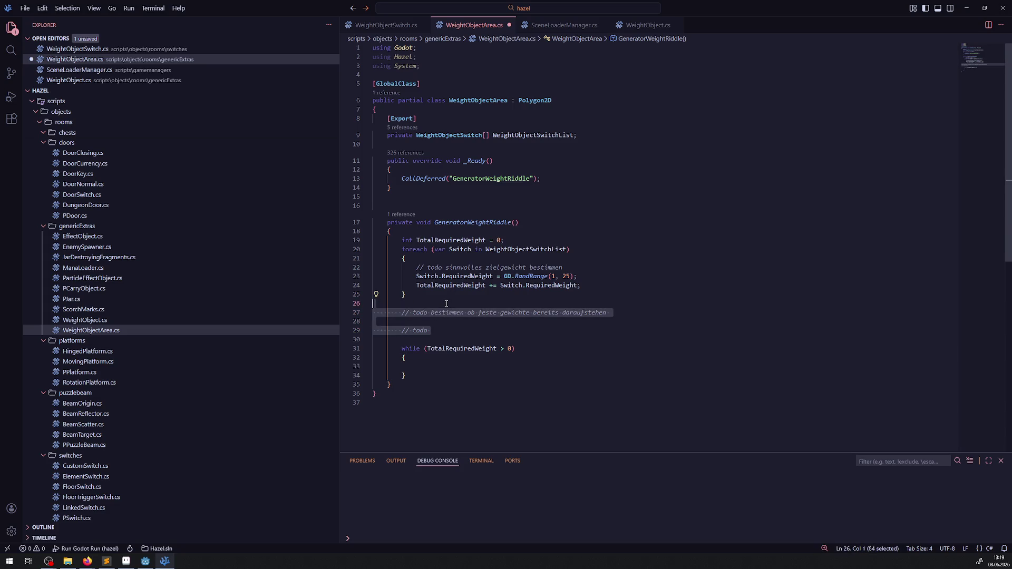
pyautogui.click(572, 337)
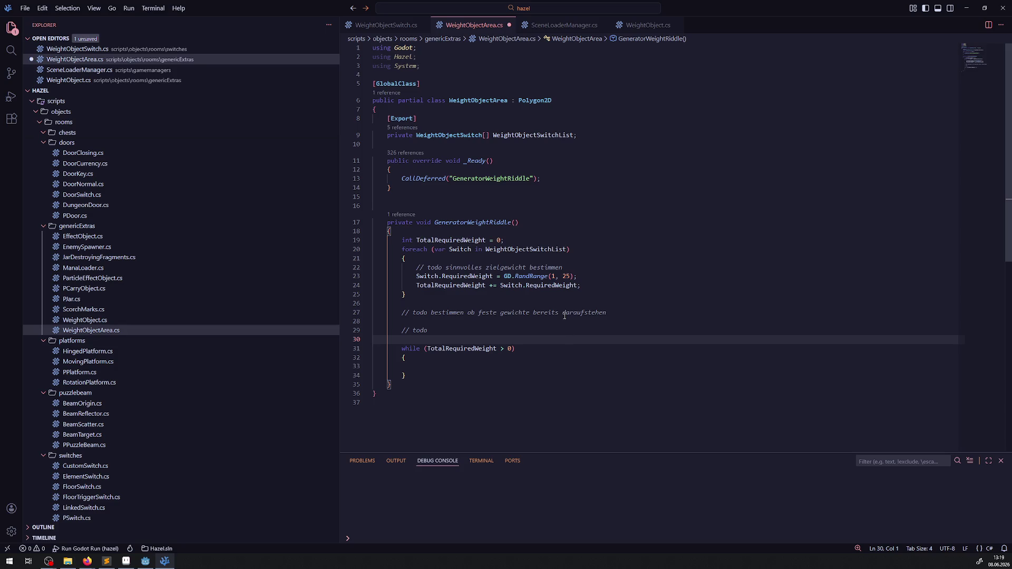
pyautogui.doubleClick(463, 349)
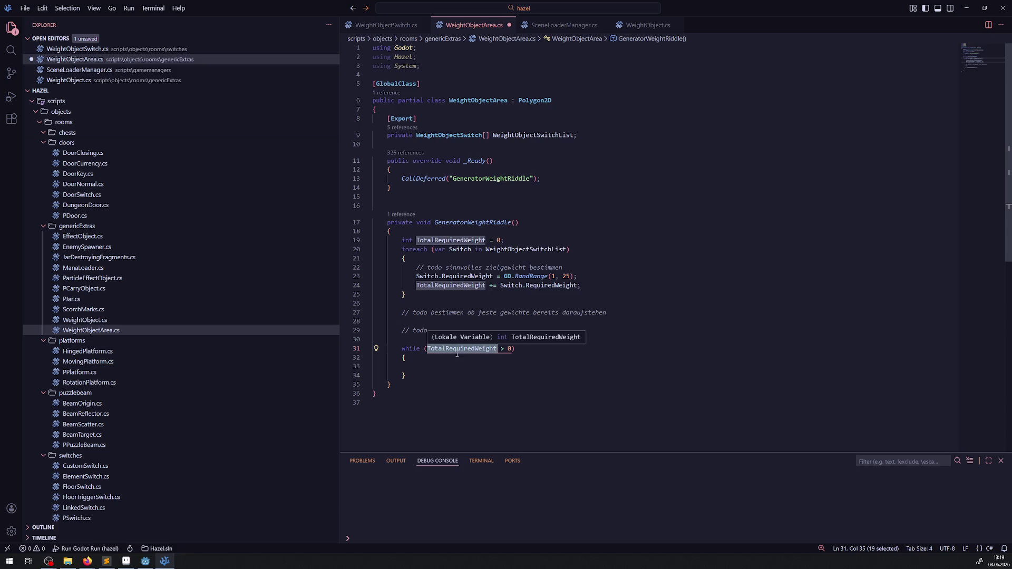
pyautogui.press('End')
pyautogui.moveTo(579, 276); pyautogui.dragTo(408, 276)
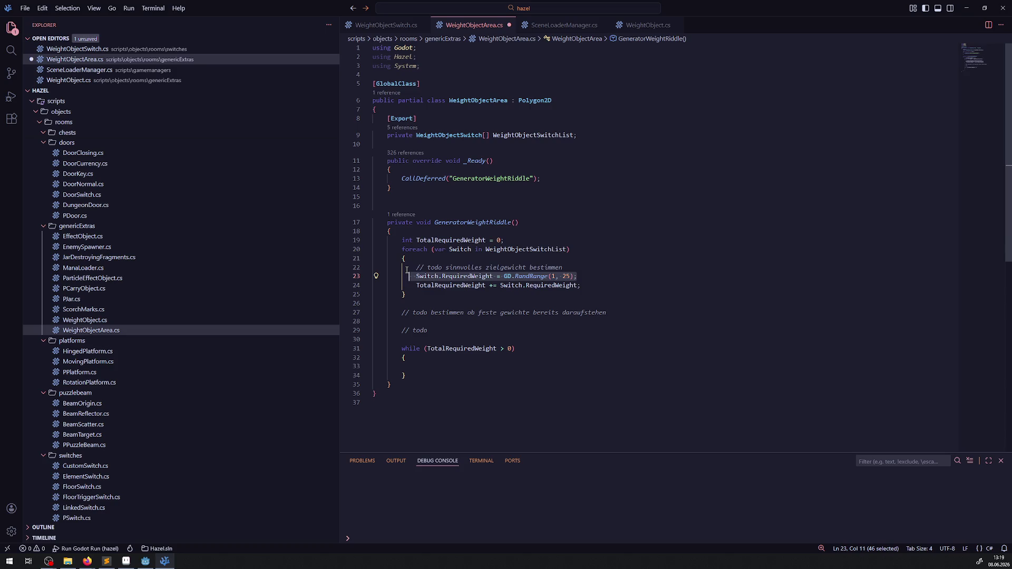
pyautogui.click(151, 561)
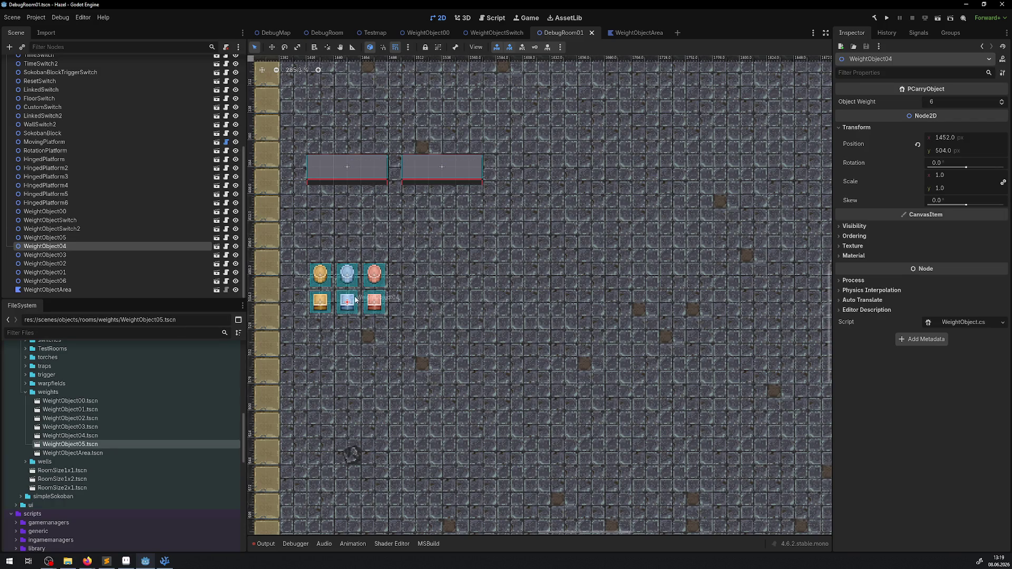
# - Box-select the six weight objects in DebugRoom01 and return to WeightObjectArea.cs in VS Code
pyautogui.moveTo(438, 338); pyautogui.dragTo(296, 232)
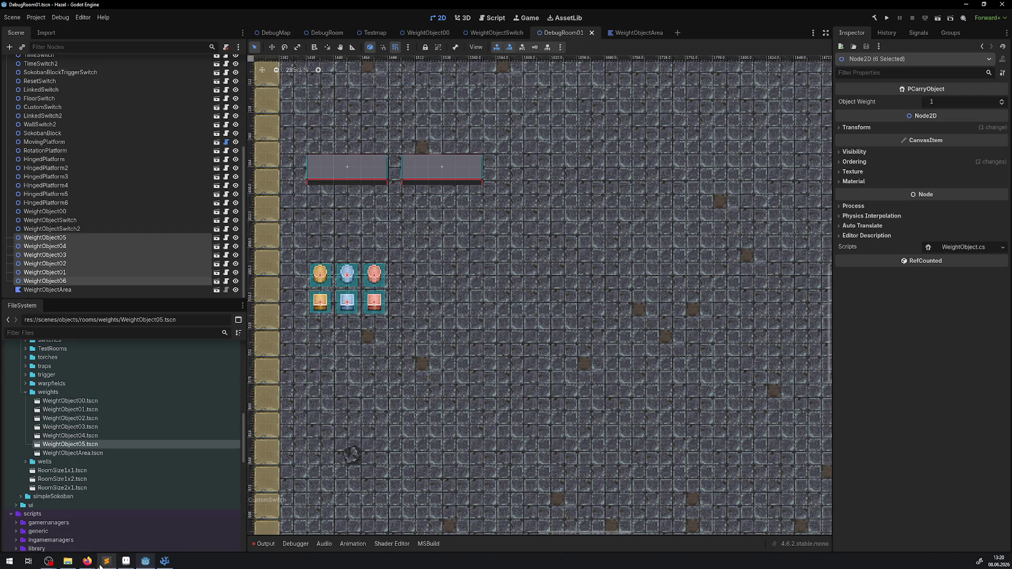
pyautogui.moveTo(164, 565)
pyautogui.click(165, 560)
pyautogui.click(621, 284)
# - Delete the empty while block after the weight sum in WeightObjectArea.cs and save
pyautogui.moveTo(612, 287); pyautogui.dragTo(398, 285)
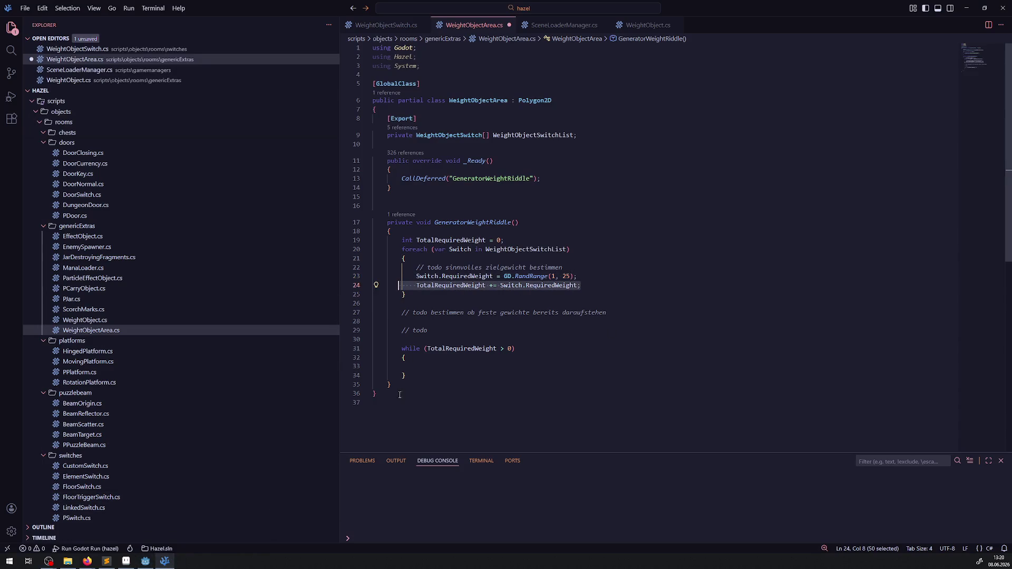
pyautogui.moveTo(419, 372); pyautogui.dragTo(386, 348)
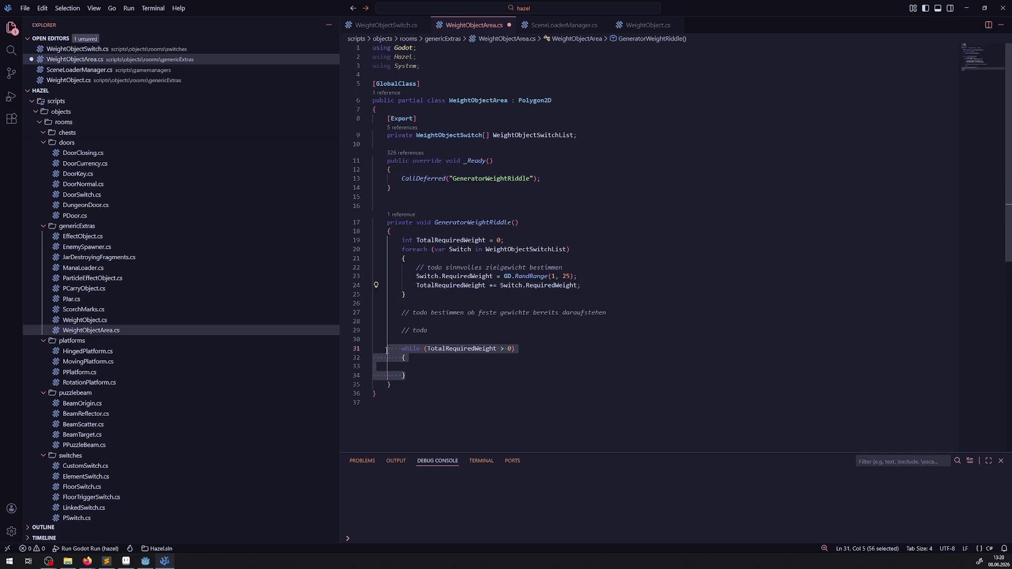
pyautogui.press('BackSpace')
pyautogui.hotkey('ctrl', 's')
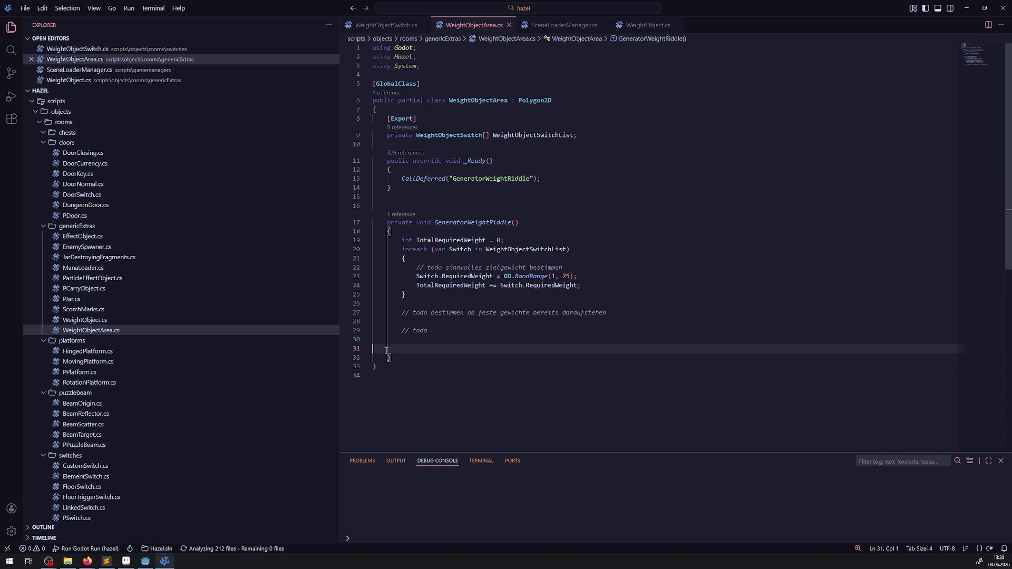
# - Insert an empty line after the weight-summing statement on line 24
pyautogui.click(596, 285)
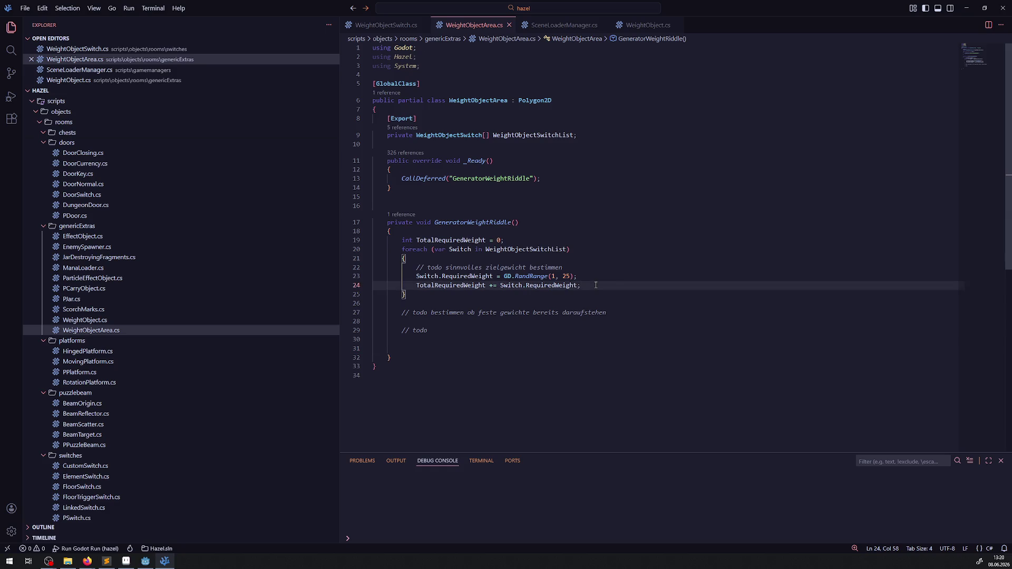
pyautogui.click(427, 171)
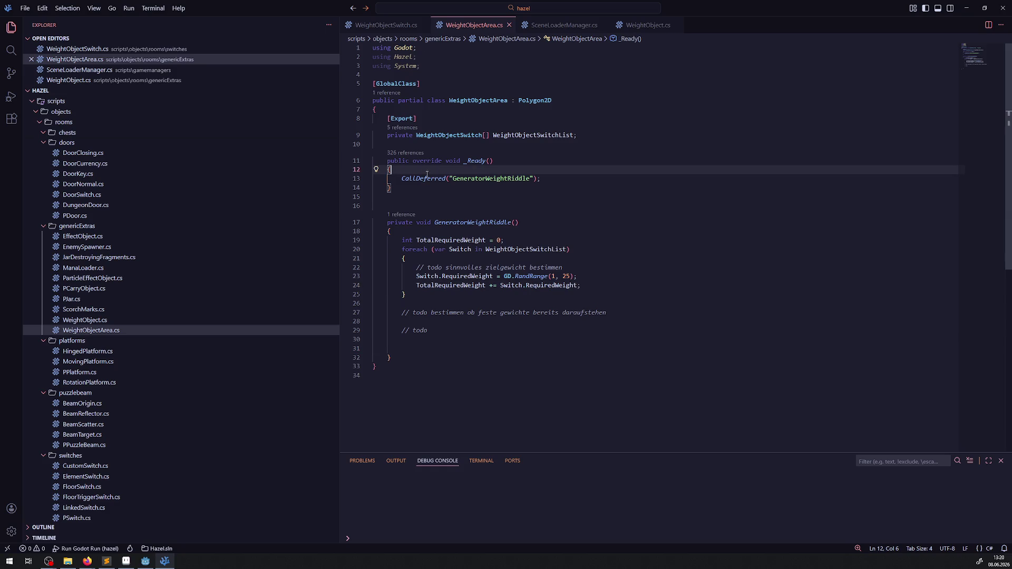
pyautogui.click(594, 287)
pyautogui.press('Return')
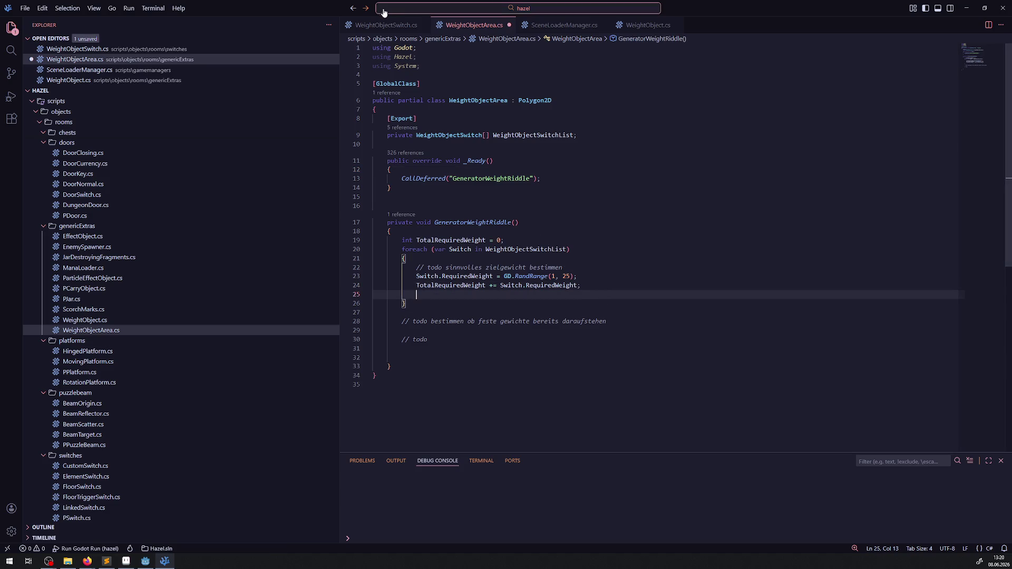
# - Jump to the RequiredWeight definition in WeightObjectSwitch.cs and look through the file
pyautogui.hotkey('ctrl', 'pageup')
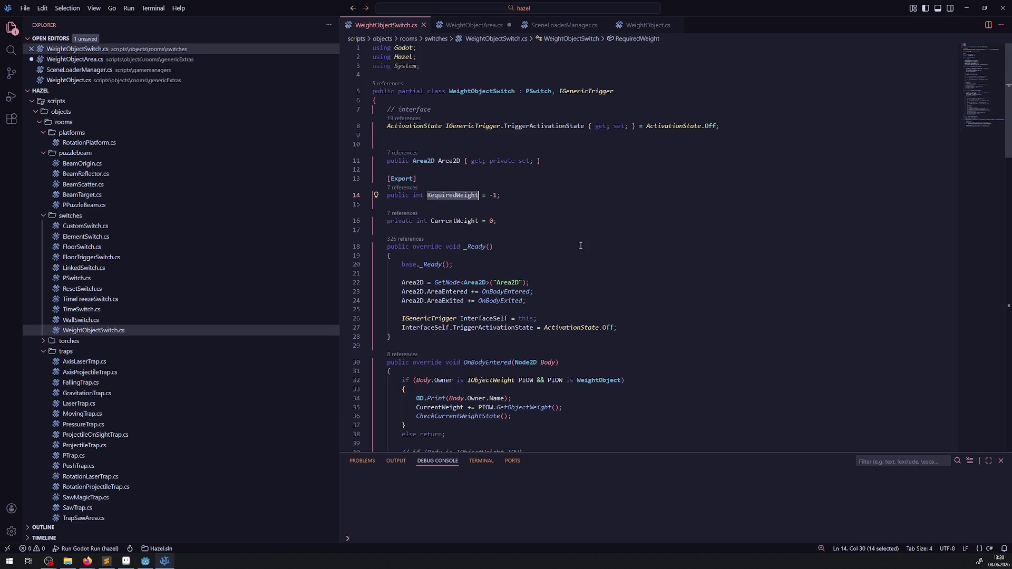
pyautogui.scroll(-20, 526, 254)
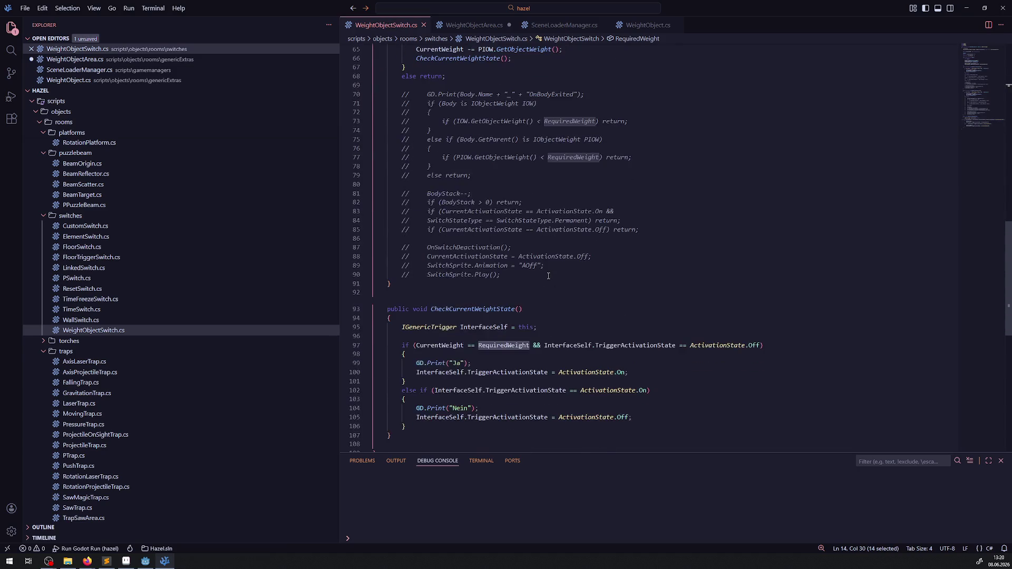
pyautogui.scroll(10, 548, 276)
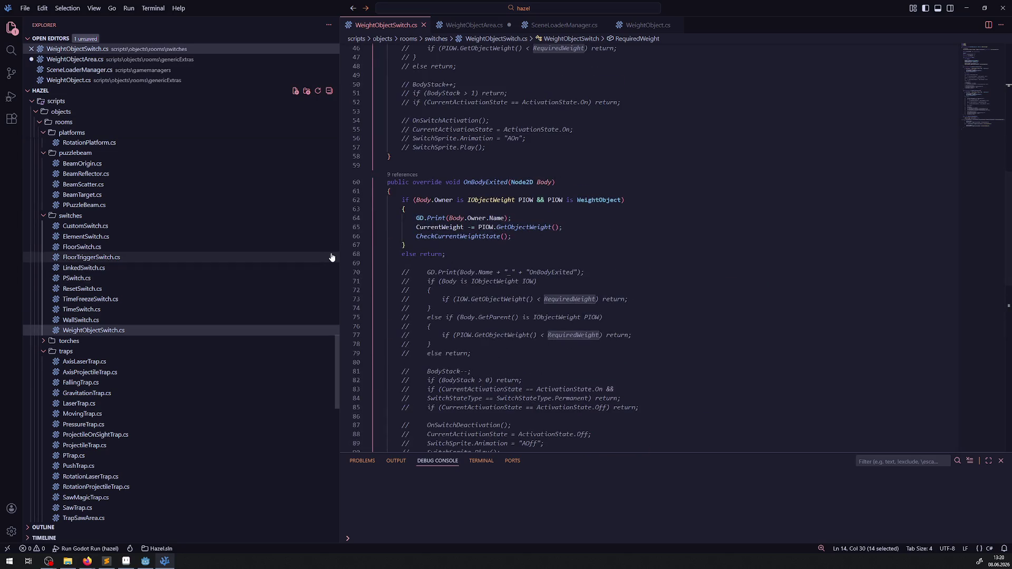
pyautogui.scroll(4, 486, 322)
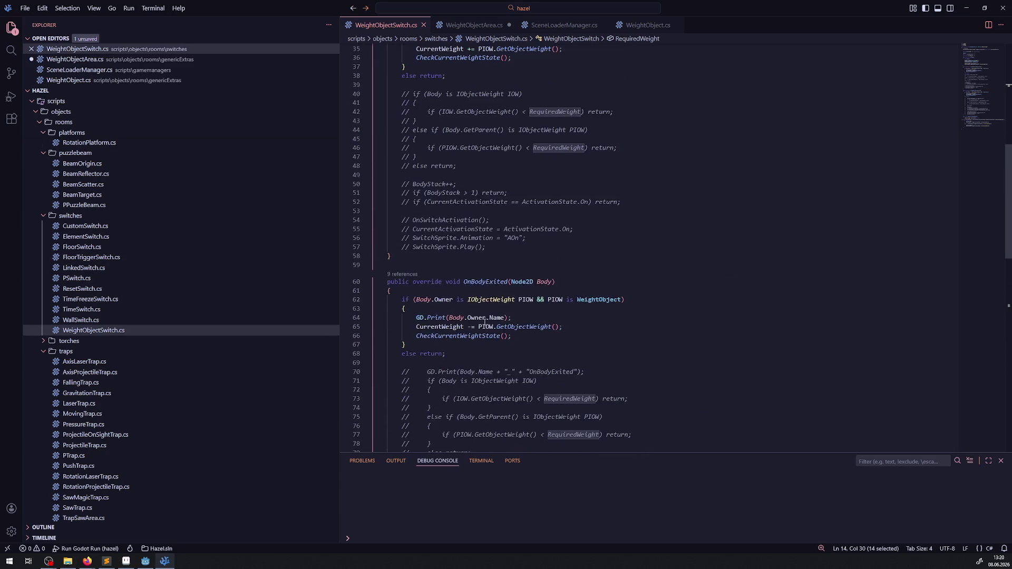
pyautogui.moveTo(485, 322)
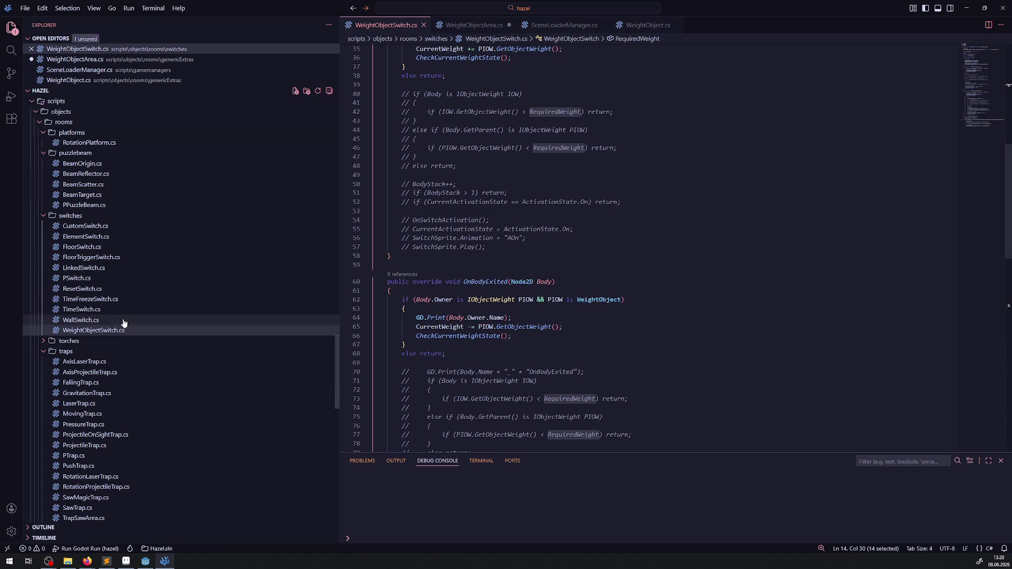
pyautogui.moveTo(517, 285)
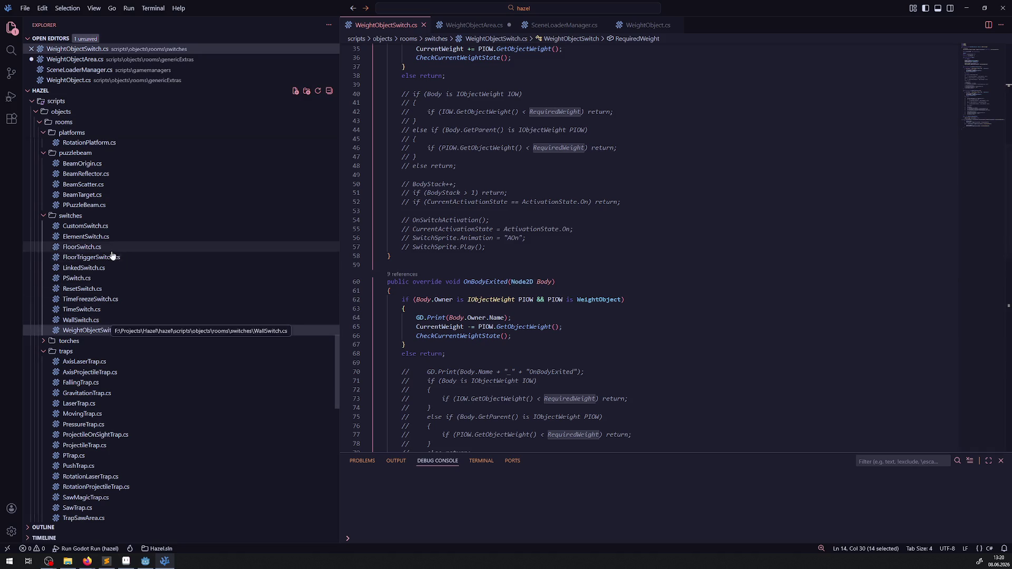
pyautogui.scroll(10, 579, 111)
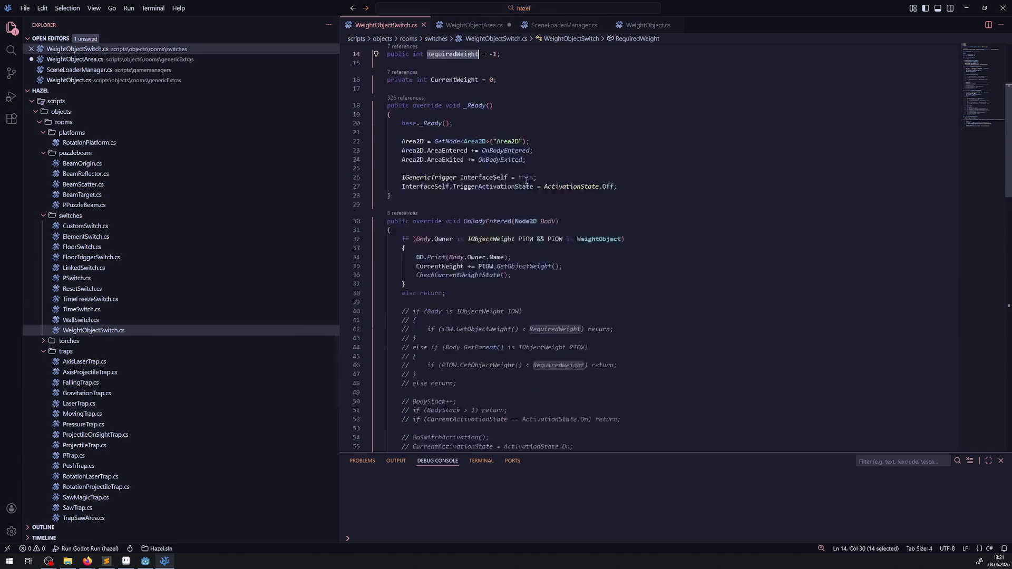
pyautogui.click(147, 561)
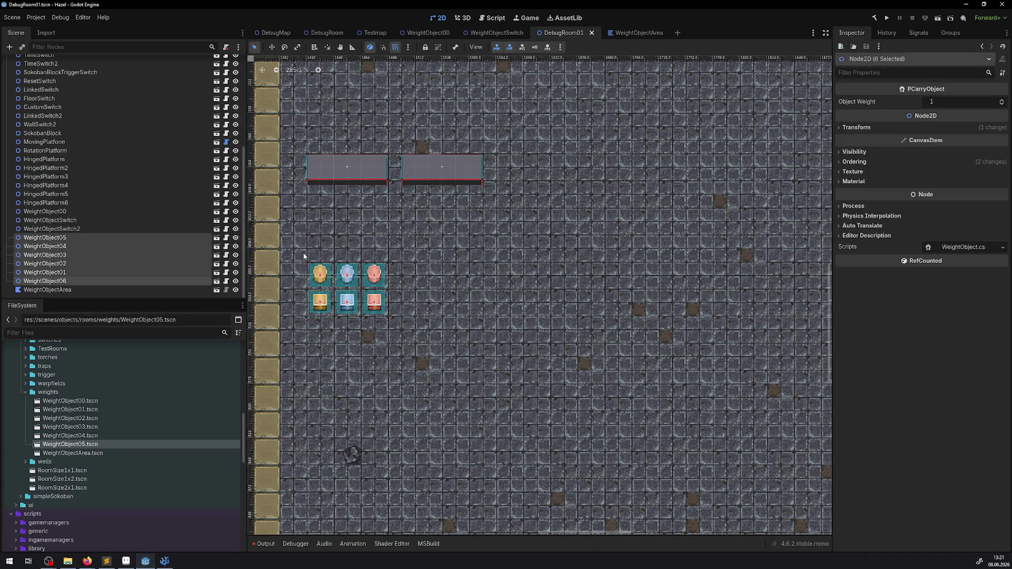
# - Delete the six selected weight objects WeightObject01–06 and save DebugRoom01
pyautogui.press('Delete')
pyautogui.press('Return')
pyautogui.hotkey('ctrl', 's')
pyautogui.scroll(-8, 492, 196)
pyautogui.scroll(10, 493, 200)
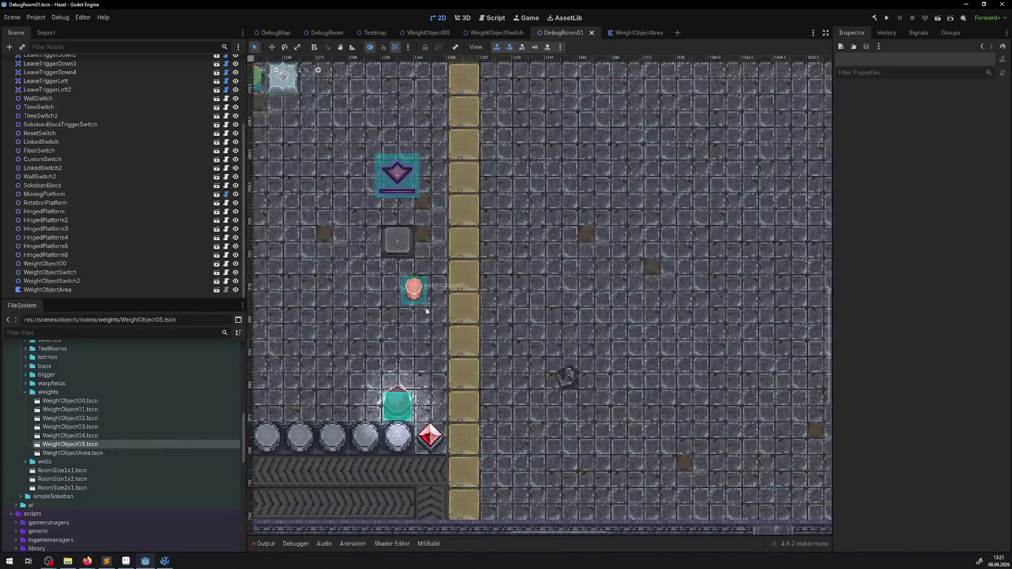
# - Keep WeightObject00 by cancelling its deletion, then switch to the DebugRoom scene
pyautogui.click(376, 276)
pyautogui.press('Delete')
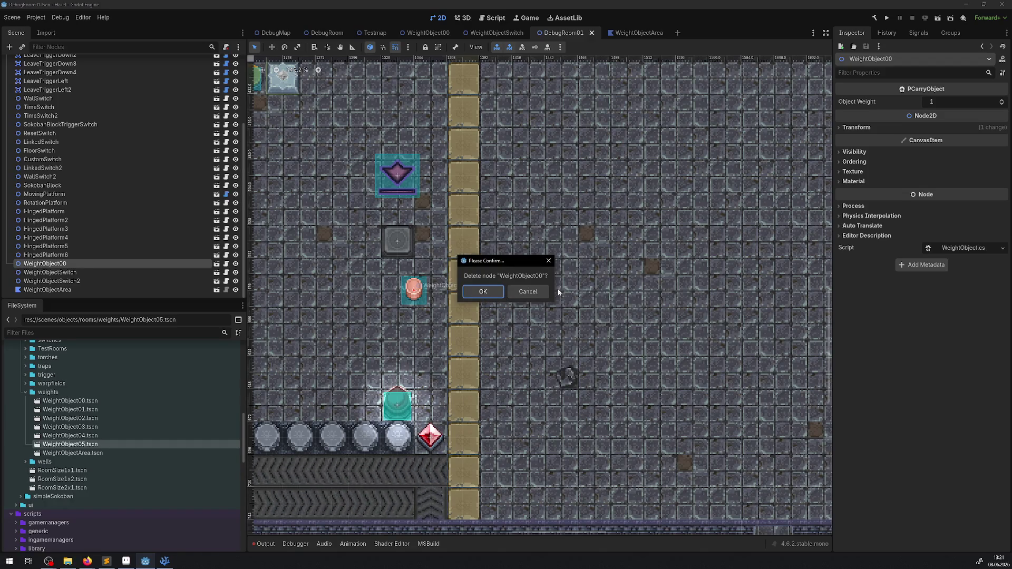
pyautogui.click(525, 291)
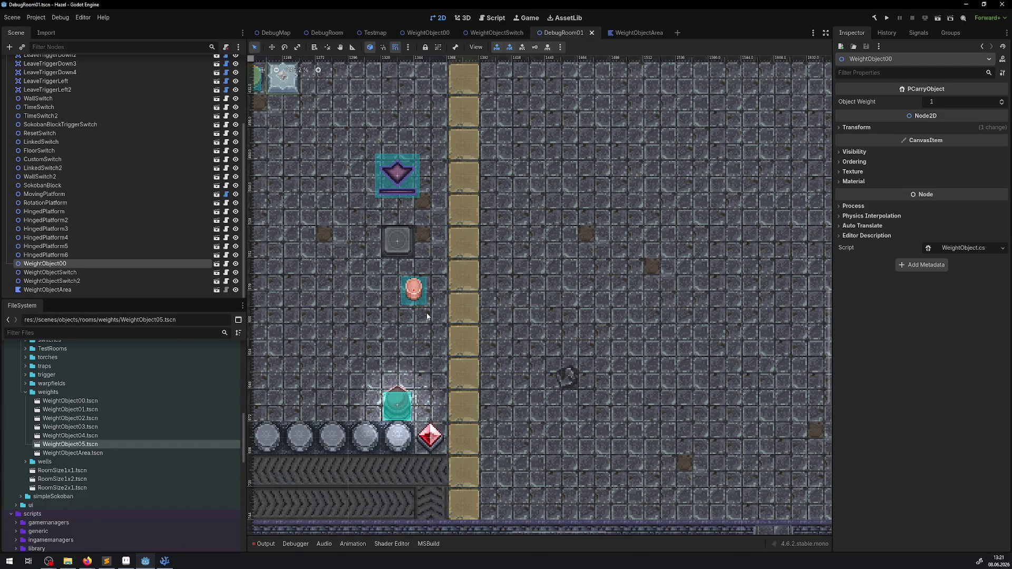
pyautogui.click(441, 311)
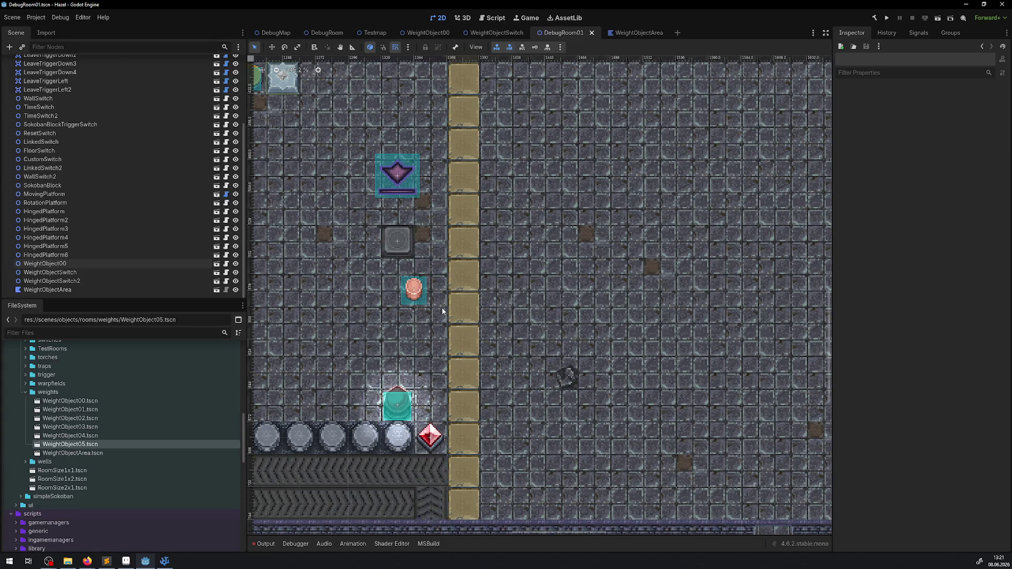
pyautogui.click(327, 32)
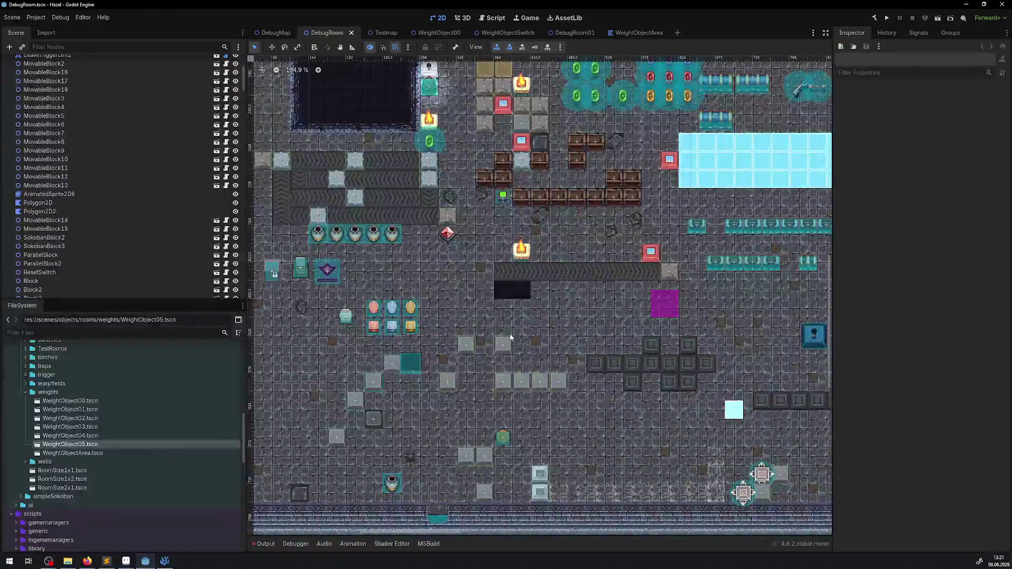
# - Box-select and delete the six weight objects in the DebugRoom scene
pyautogui.moveTo(356, 302); pyautogui.dragTo(430, 335)
pyautogui.press('Delete')
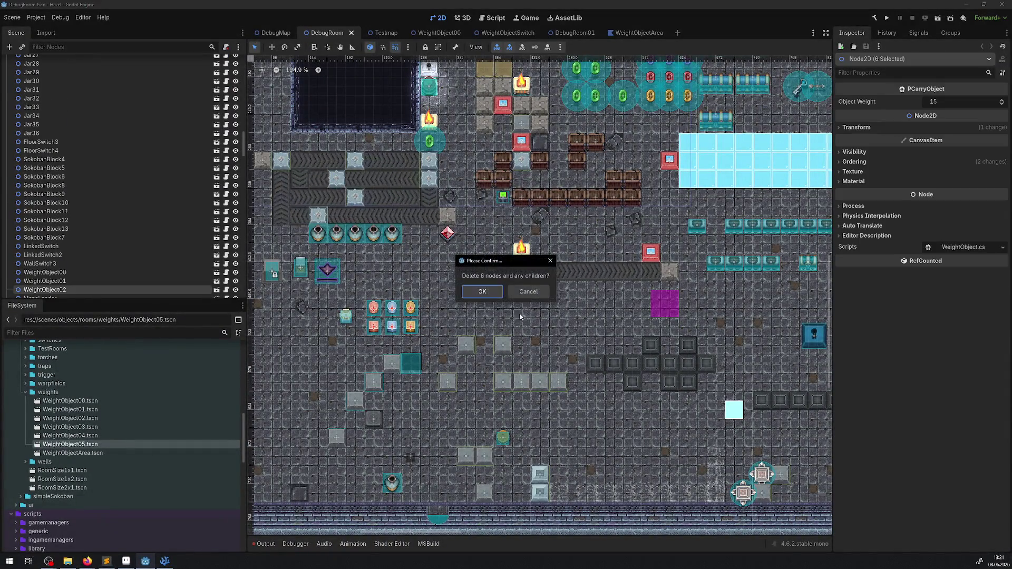
pyautogui.press('Return')
pyautogui.scroll(4, 325, 325)
pyautogui.scroll(-4, 324, 325)
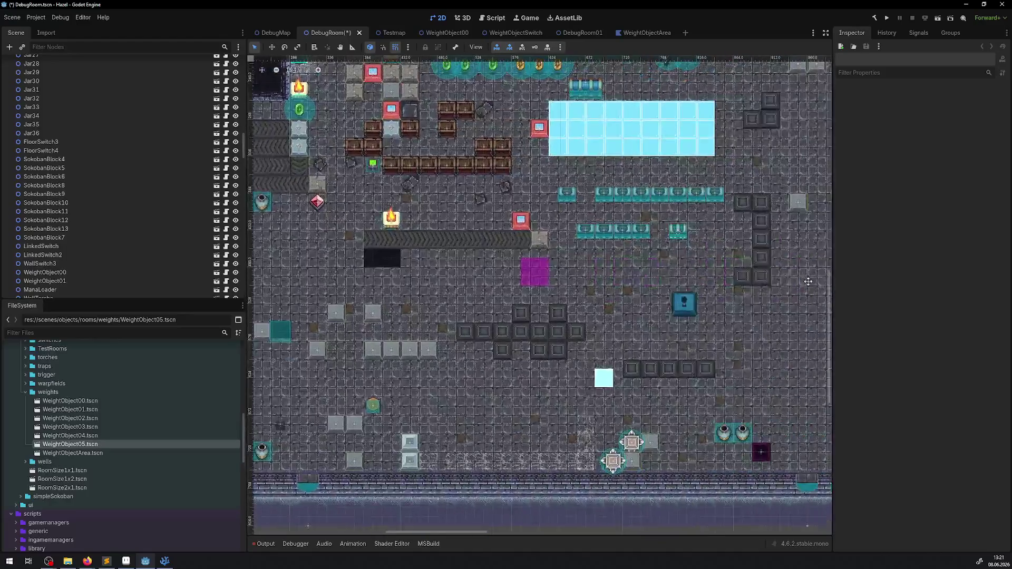
# - Pan to the beam puzzle area, delete the two orange weight objects, and save
pyautogui.moveTo(673, 309); pyautogui.dragTo(548, 262)
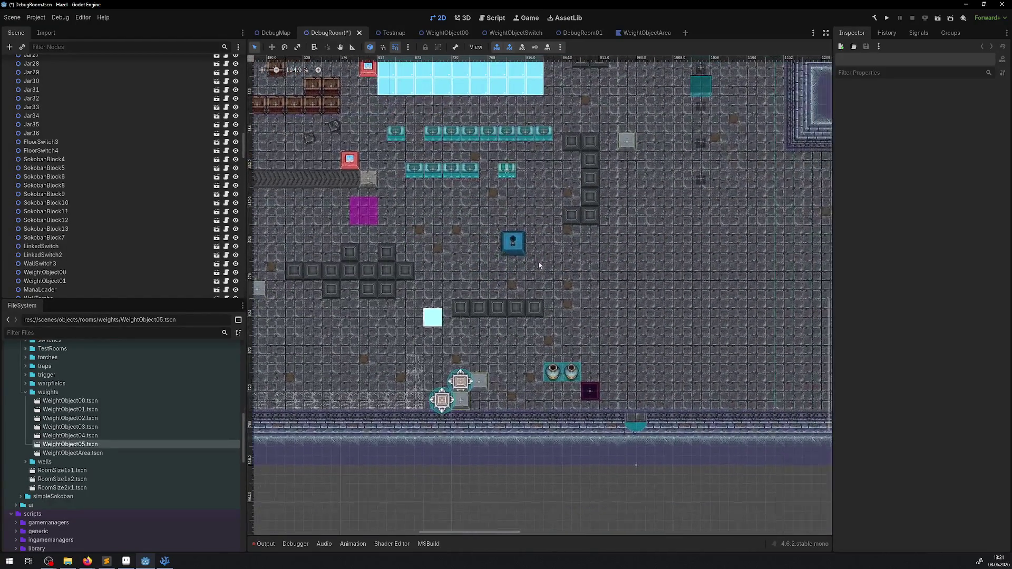
pyautogui.moveTo(696, 258)
pyautogui.mouseDown()
pyautogui.moveTo(755, 286)
pyautogui.moveTo(322, 235)
pyautogui.mouseUp()
pyautogui.moveTo(790, 237); pyautogui.dragTo(595, 238)
pyautogui.moveTo(801, 131)
pyautogui.mouseDown()
pyautogui.moveTo(586, 174)
pyautogui.moveTo(589, 156)
pyautogui.moveTo(607, 230)
pyautogui.mouseUp()
pyautogui.press('Delete')
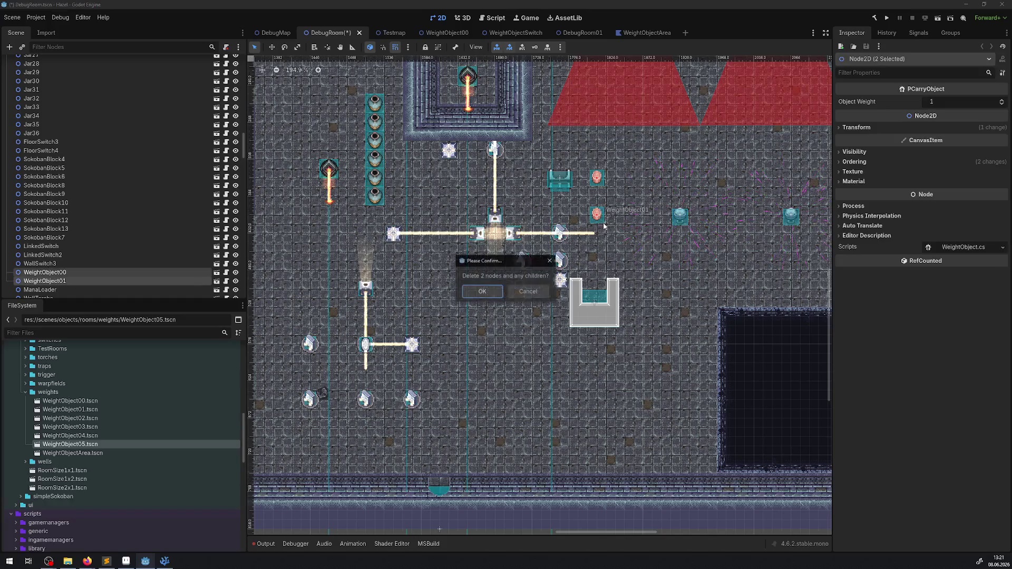
pyautogui.click(479, 294)
pyautogui.hotkey('ctrl', 's')
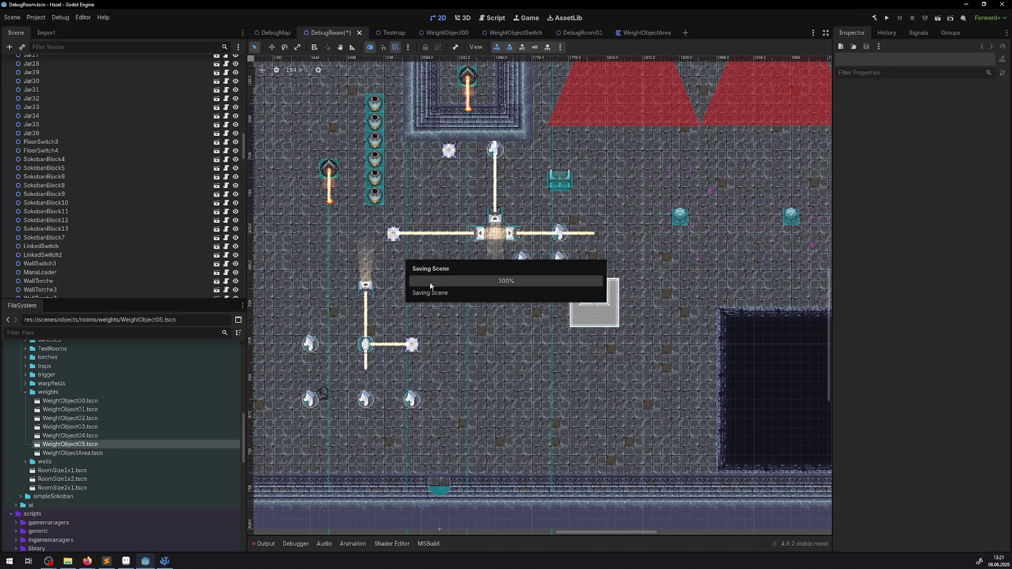
# - Inspect WeightObjectArea's properties and polygon in DebugRoom01, then return to VS Code
pyautogui.click(575, 33)
pyautogui.scroll(-3, 681, 202)
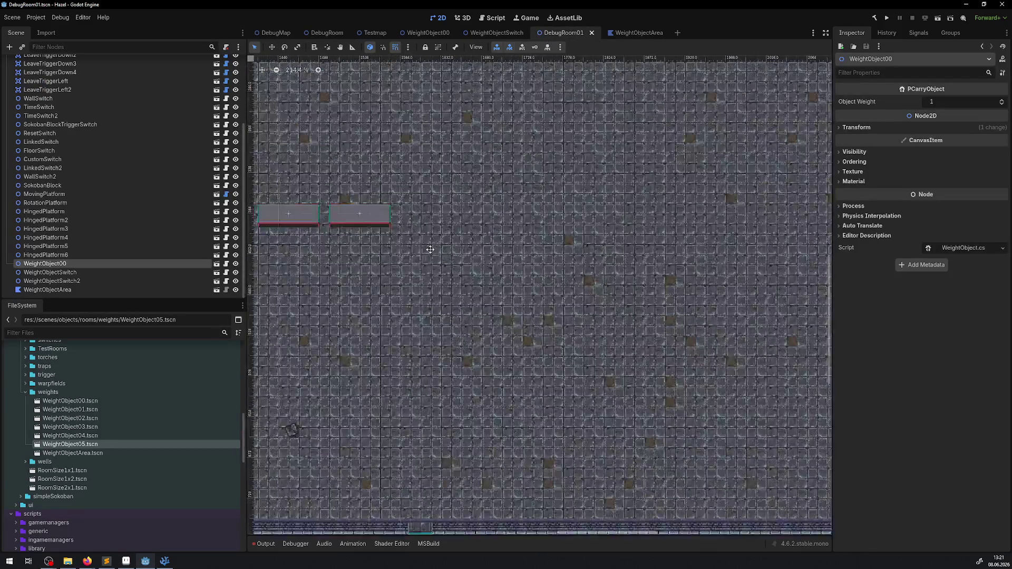
pyautogui.click(463, 283)
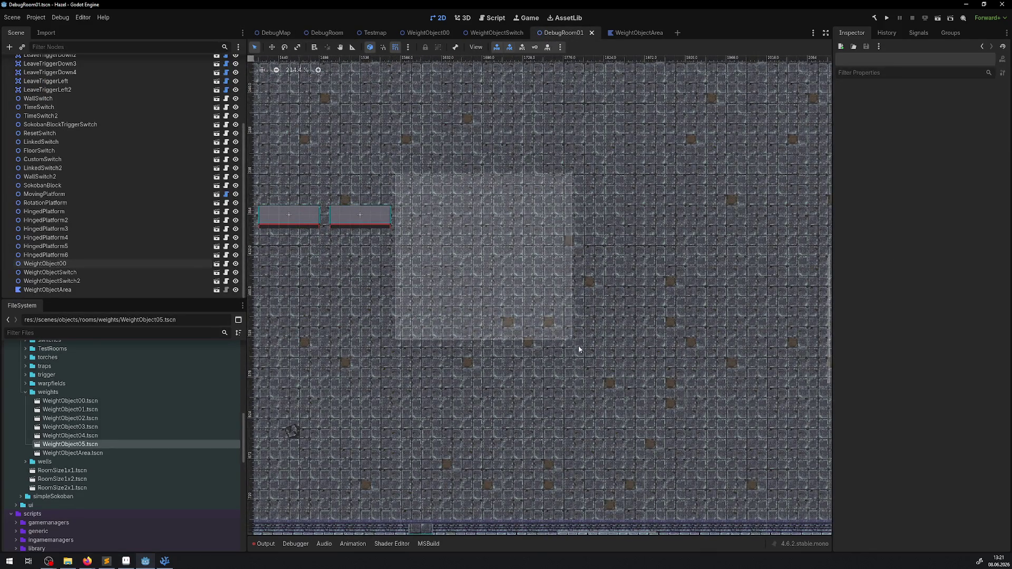
pyautogui.click(79, 289)
pyautogui.scroll(4, 484, 288)
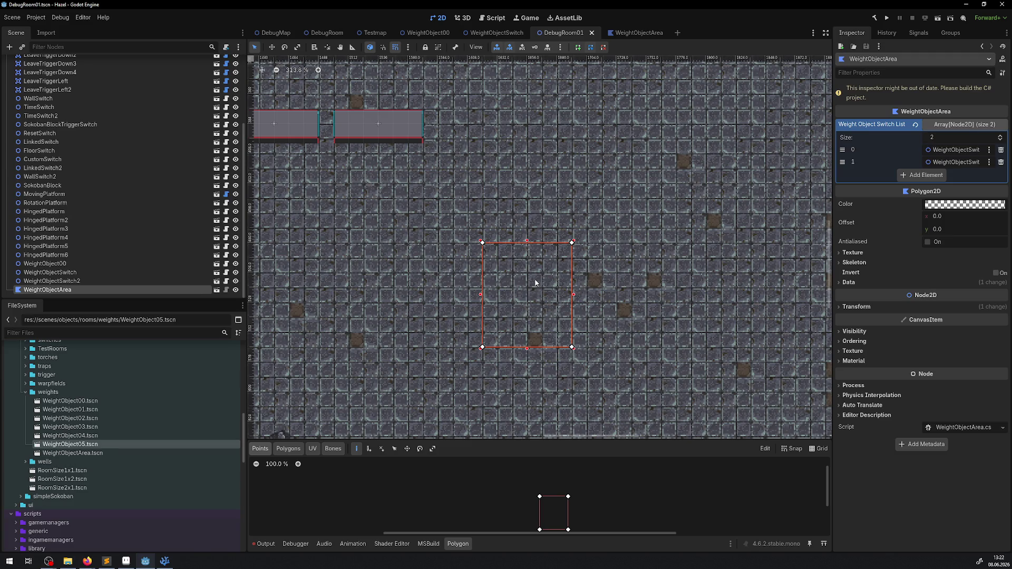
pyautogui.click(164, 563)
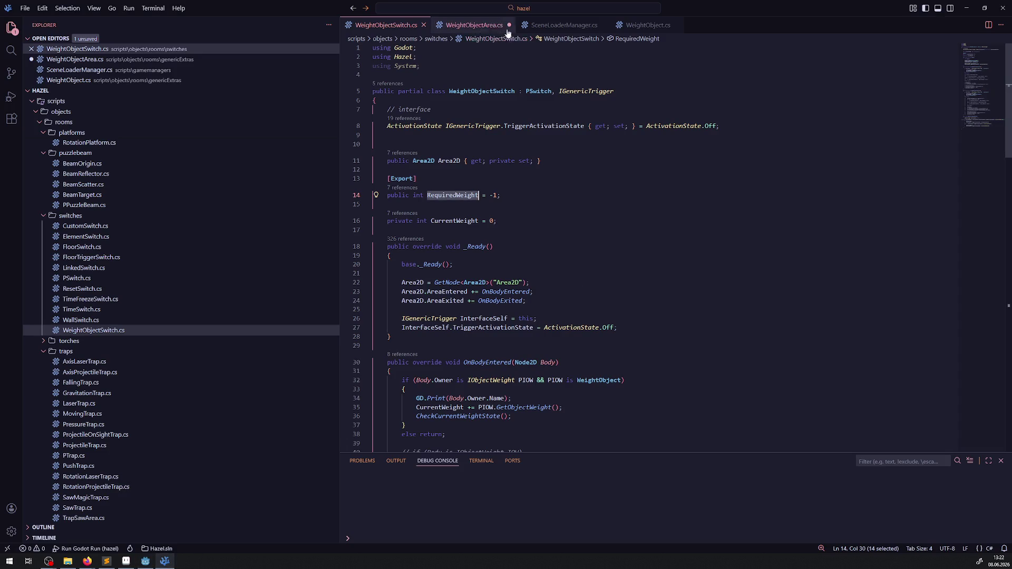
# - Save WeightObjectArea.cs
pyautogui.click(491, 24)
pyautogui.click(631, 208)
pyautogui.hotkey('ctrl', 's')
pyautogui.click(594, 286)
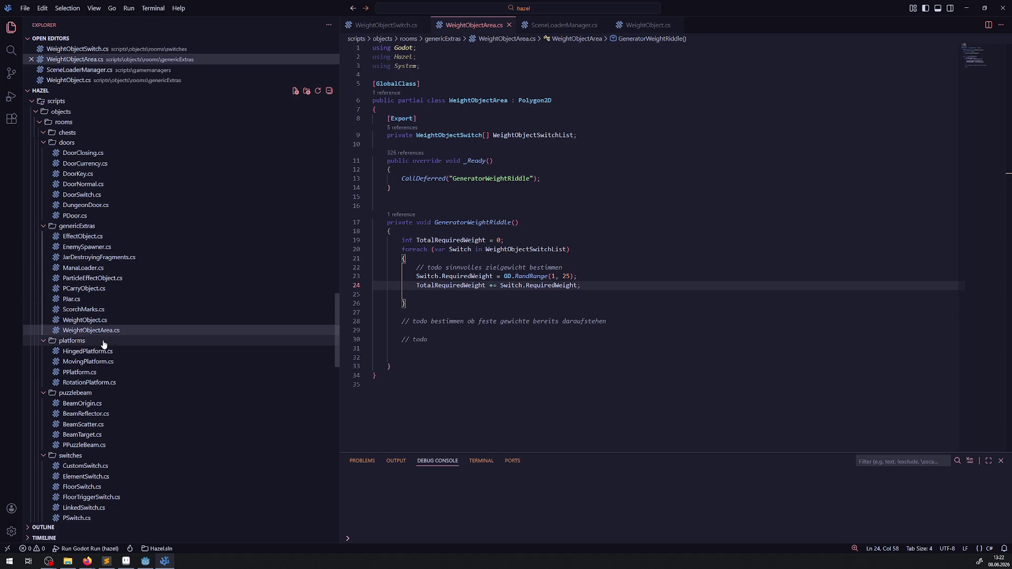
# - Look through WeightObjectSwitch.cs
pyautogui.click(376, 27)
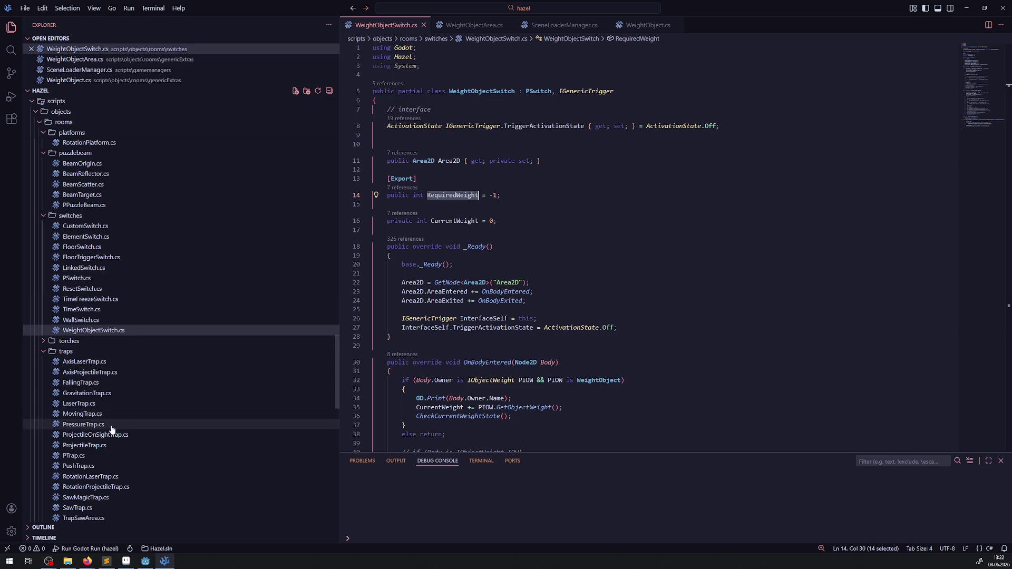
pyautogui.scroll(2, 108, 413)
pyautogui.scroll(-3, 142, 374)
pyautogui.scroll(3, 90, 301)
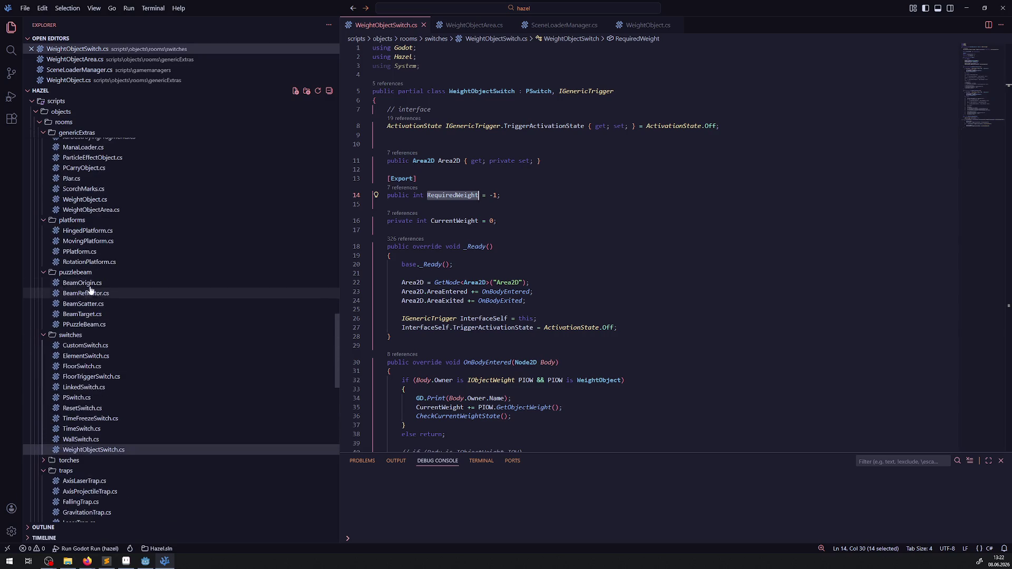
pyautogui.scroll(6, 102, 257)
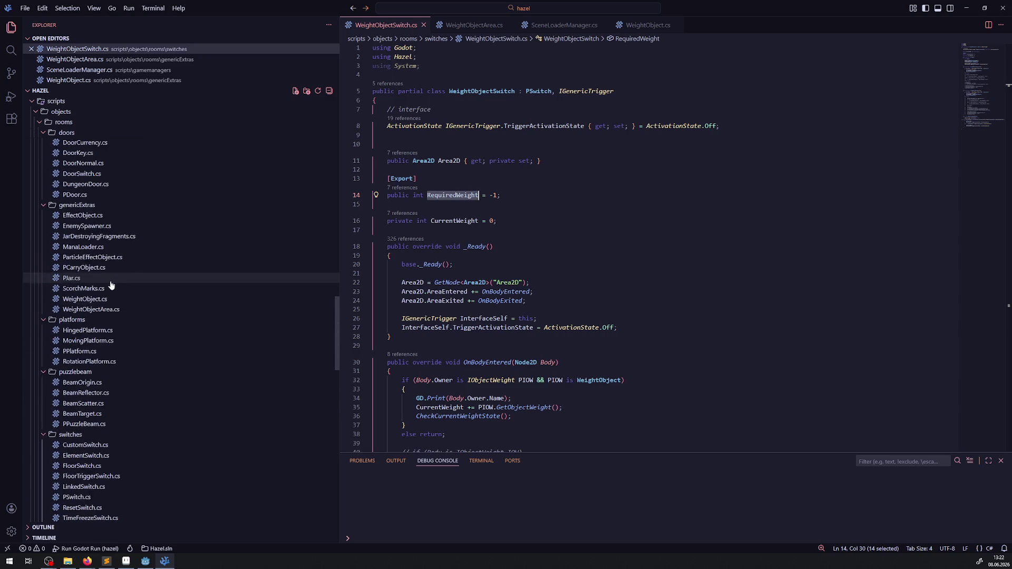
# - Collapse the genericExtras, doors, chests and blocks folders and open projectiles/Arrow.cs
pyautogui.click(44, 205)
pyautogui.scroll(3, 47, 206)
pyautogui.click(45, 221)
pyautogui.click(45, 190)
pyautogui.scroll(7, 46, 206)
pyautogui.click(45, 222)
pyautogui.click(44, 202)
pyautogui.click(70, 212)
pyautogui.scroll(15, 509, 263)
pyautogui.scroll(20, 509, 262)
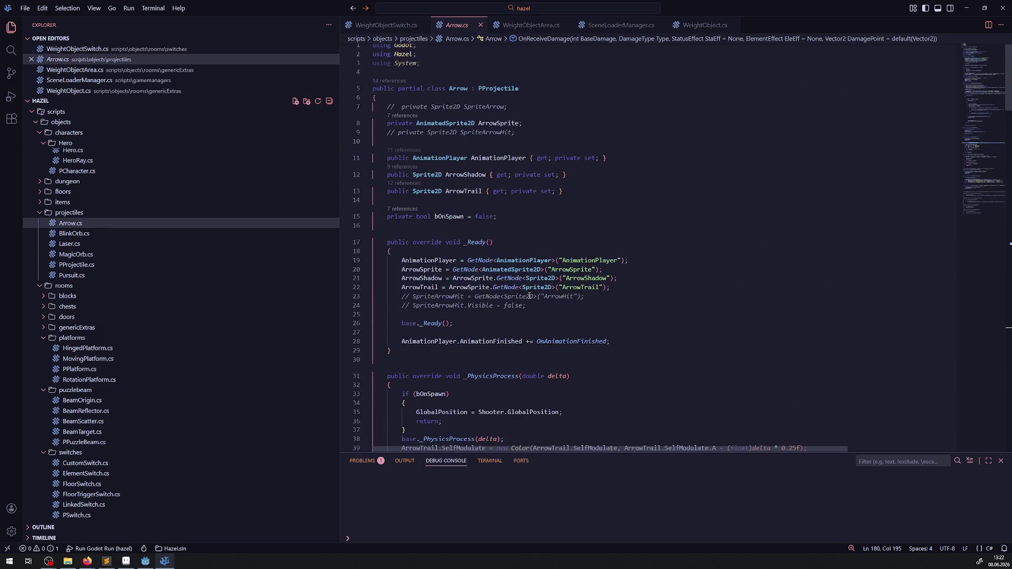
# - Read through Arrow.cs, then open its base class PProjectile.cs
pyautogui.scroll(-12, 494, 279)
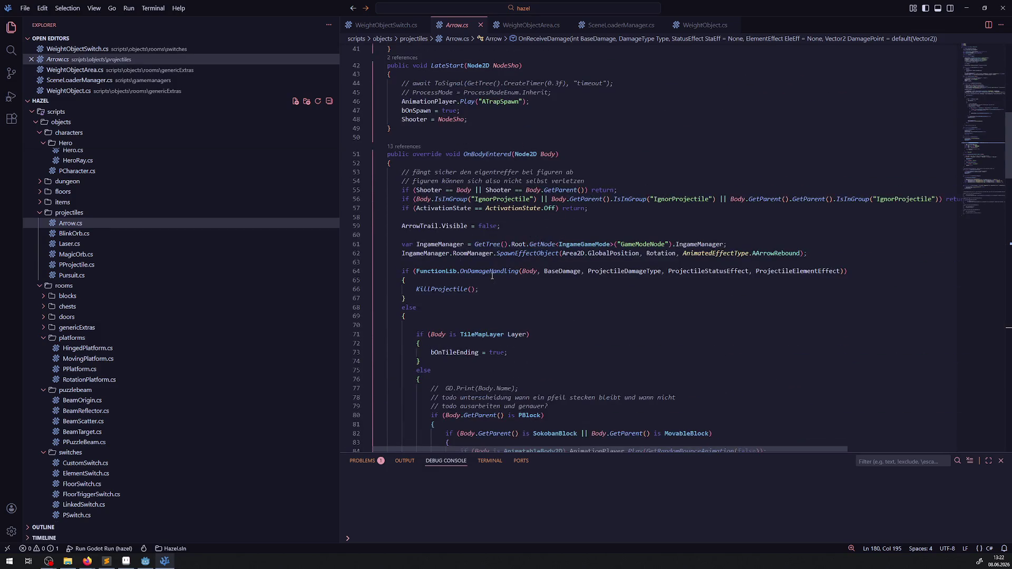
pyautogui.scroll(3, 470, 178)
pyautogui.scroll(-20, 506, 333)
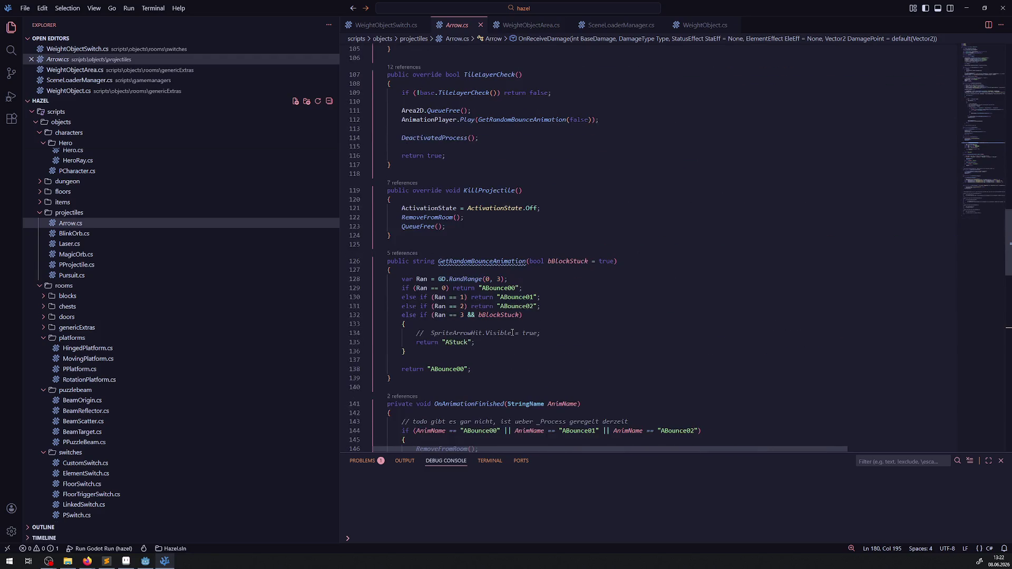
pyautogui.scroll(-20, 498, 276)
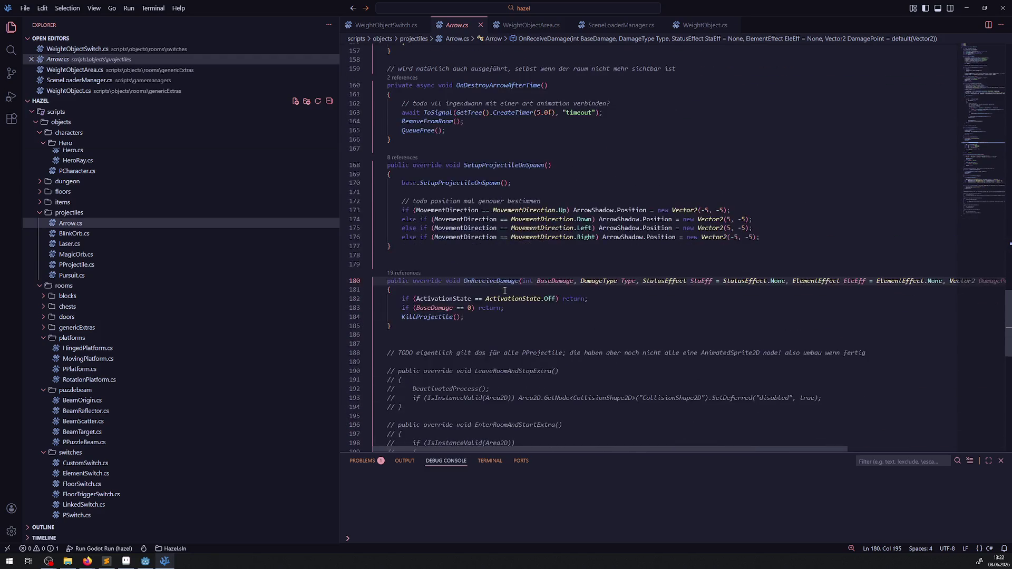
pyautogui.scroll(9, 508, 290)
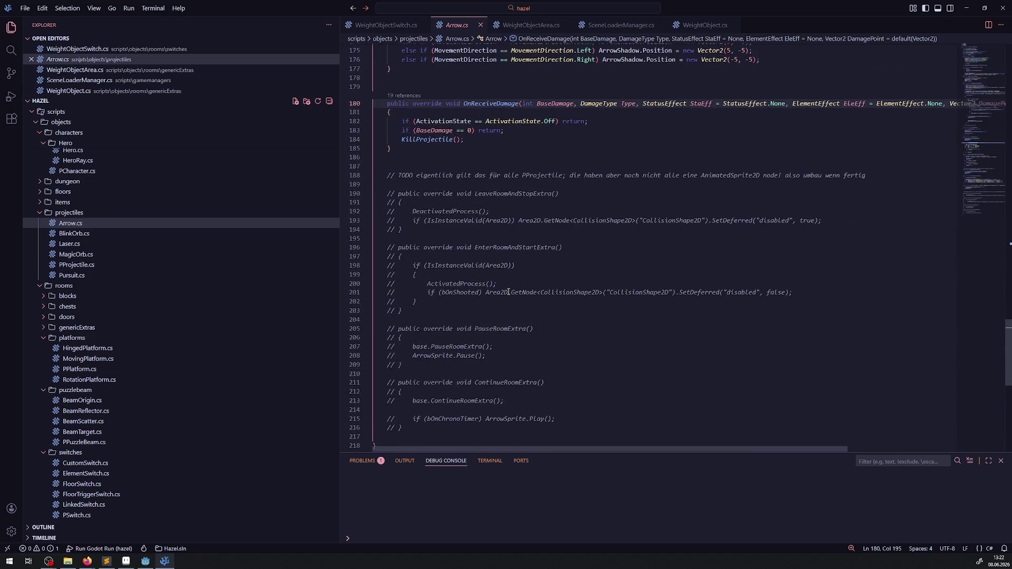
pyautogui.click(152, 265)
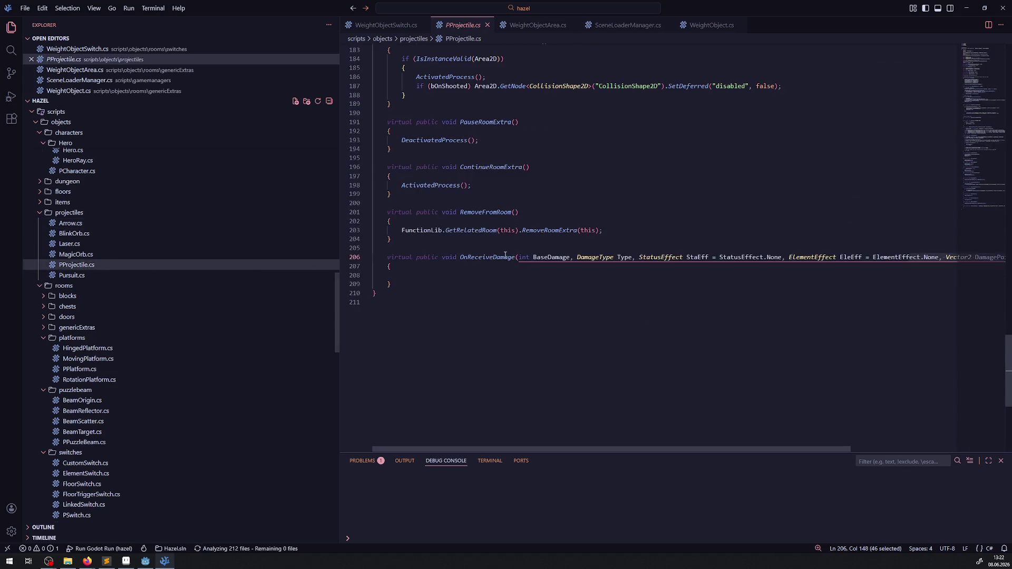
# - Examine PProjectile's InitRoomExtra method and its AddRoomExtra call
pyautogui.scroll(3, 500, 255)
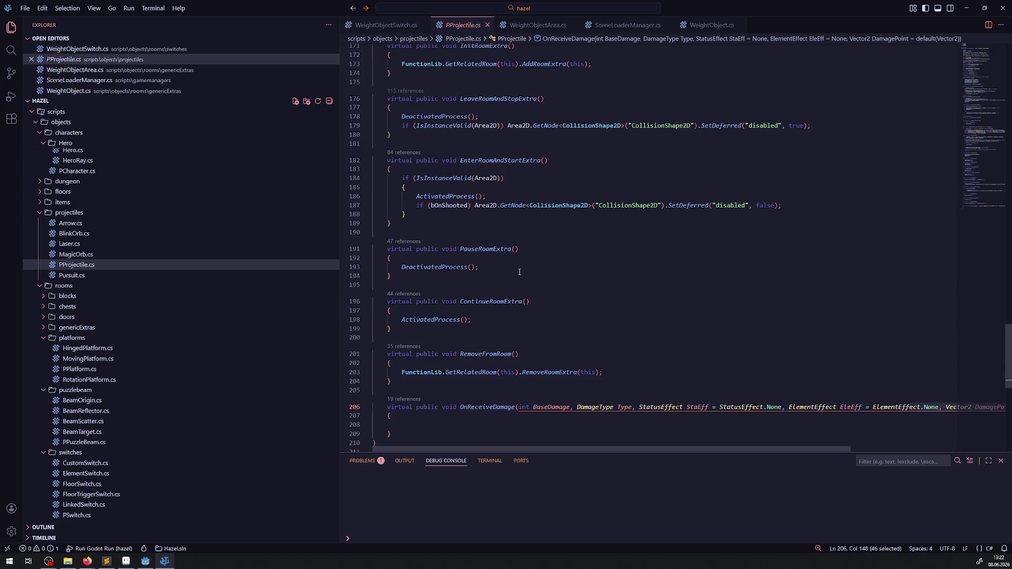
pyautogui.scroll(3, 499, 176)
pyautogui.doubleClick(505, 165)
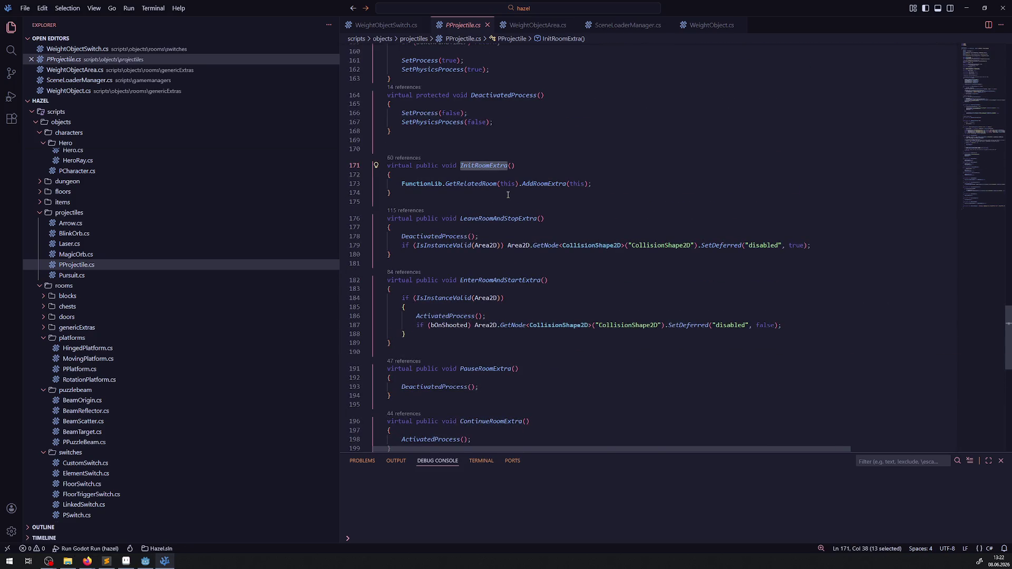
pyautogui.moveTo(464, 184); pyautogui.dragTo(611, 183)
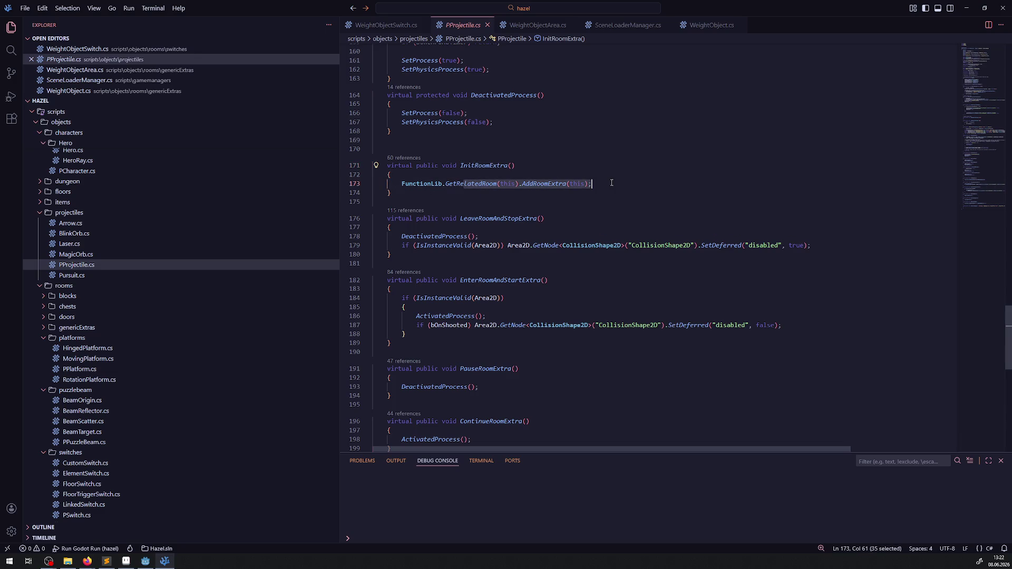
pyautogui.click(408, 192)
pyautogui.moveTo(383, 176); pyautogui.dragTo(378, 170)
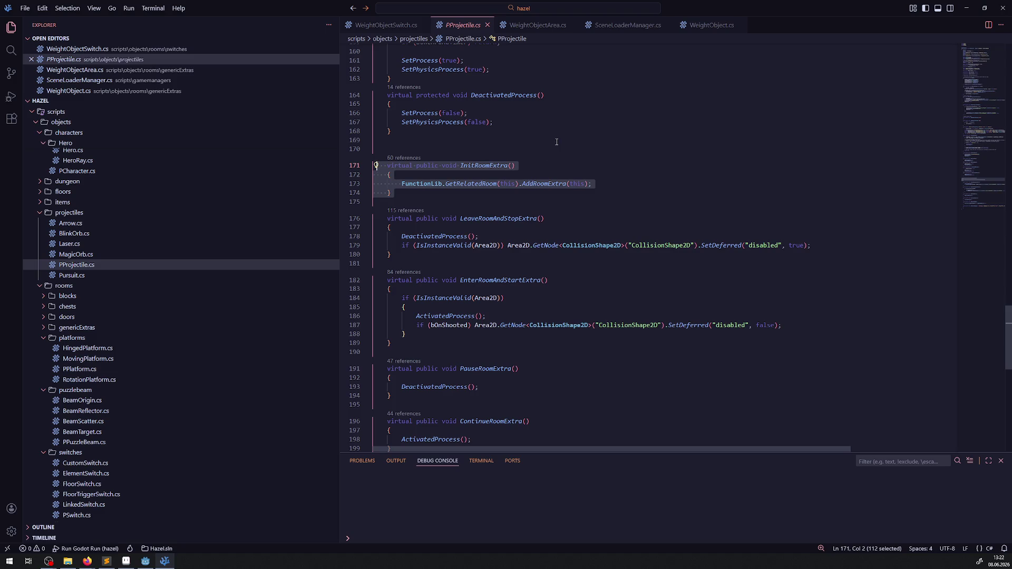
pyautogui.click(541, 146)
pyautogui.doubleClick(503, 166)
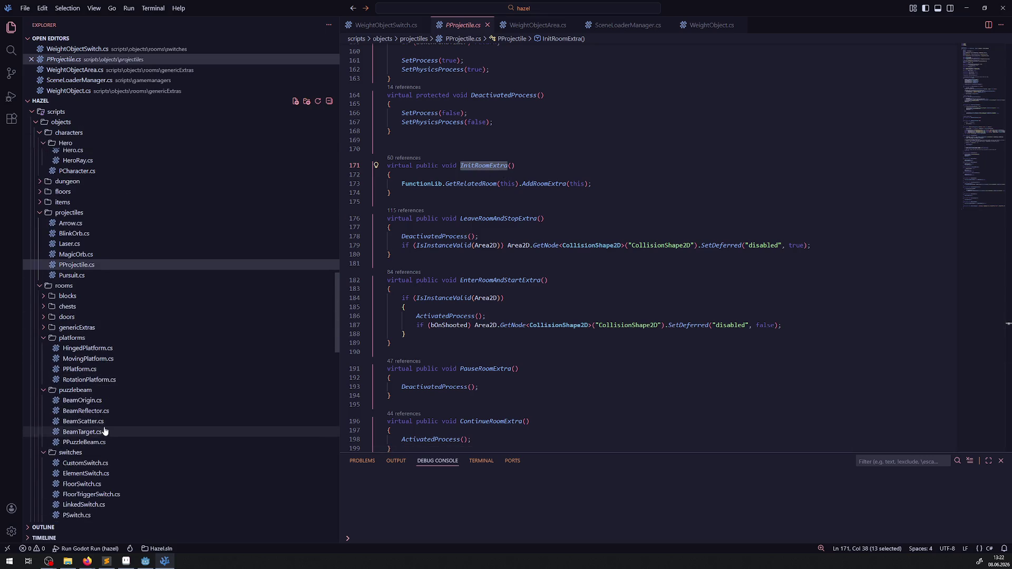
# - Collapse the platforms, puzzlebeam, switches and traps folders and find InitRoomExtra in PCarryObject.cs
pyautogui.click(44, 339)
pyautogui.click(43, 348)
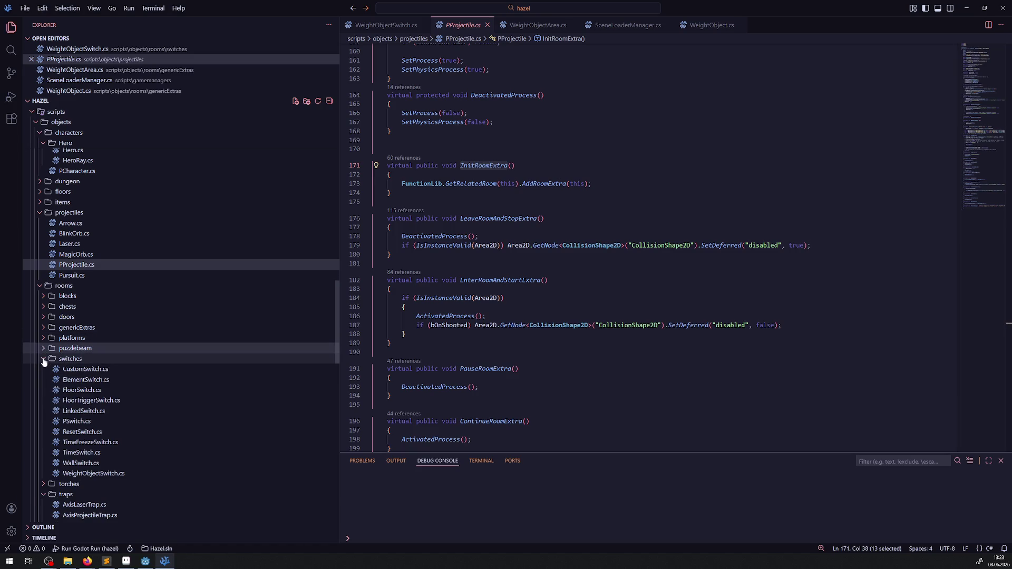
pyautogui.click(44, 359)
pyautogui.click(44, 380)
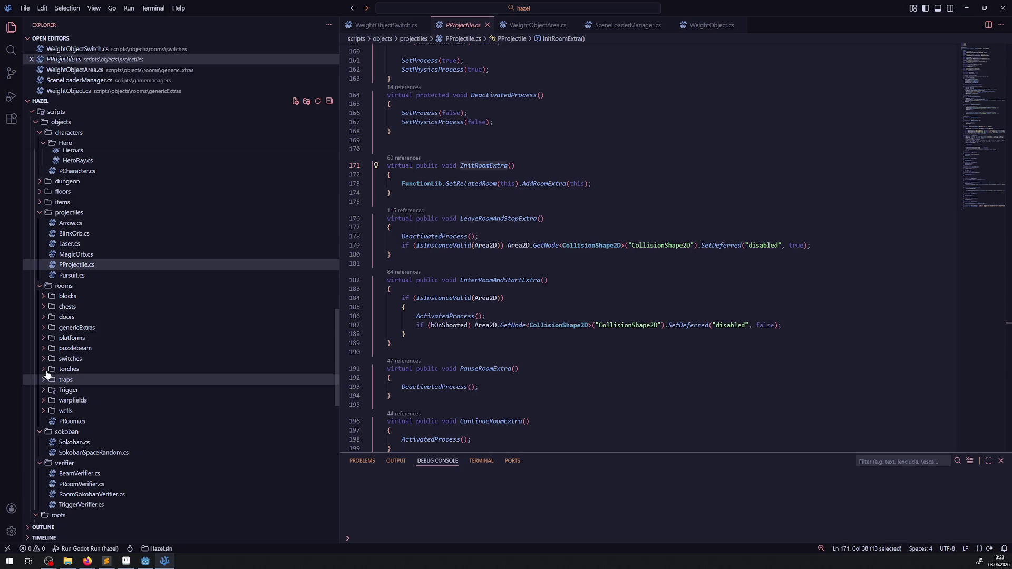
pyautogui.click(44, 329)
pyautogui.click(85, 390)
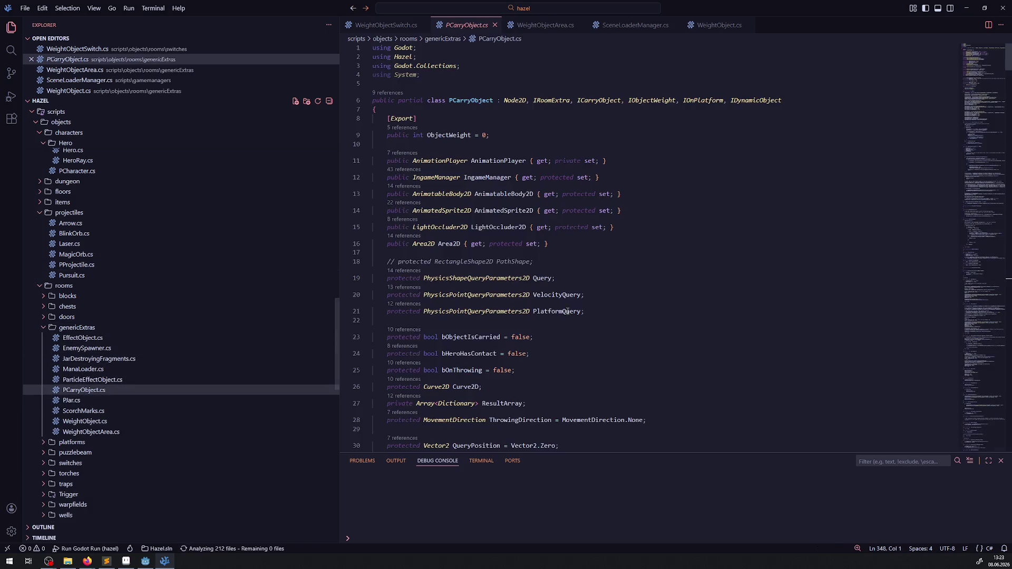
pyautogui.scroll(-20, 567, 312)
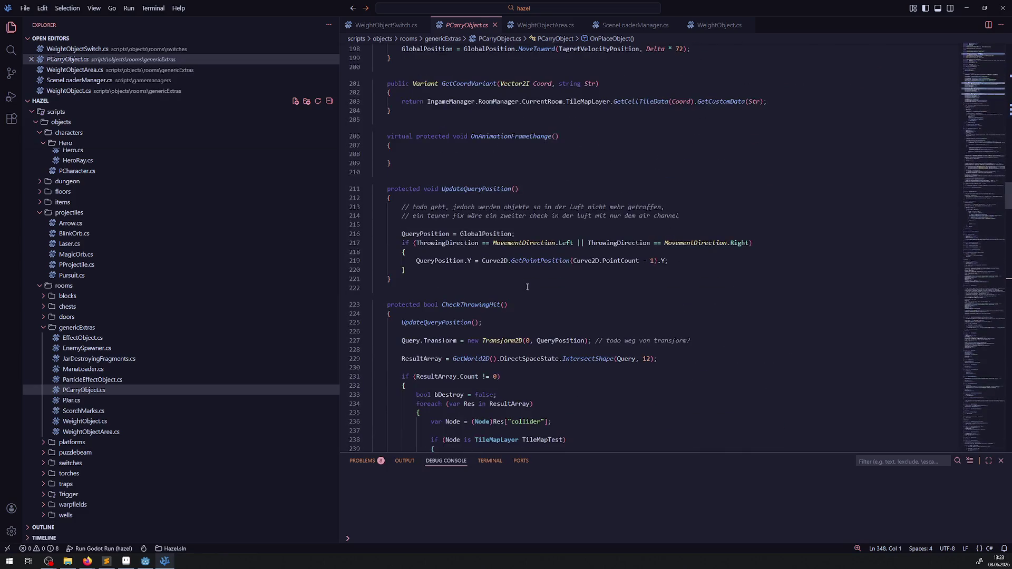
pyautogui.scroll(-5, 515, 293)
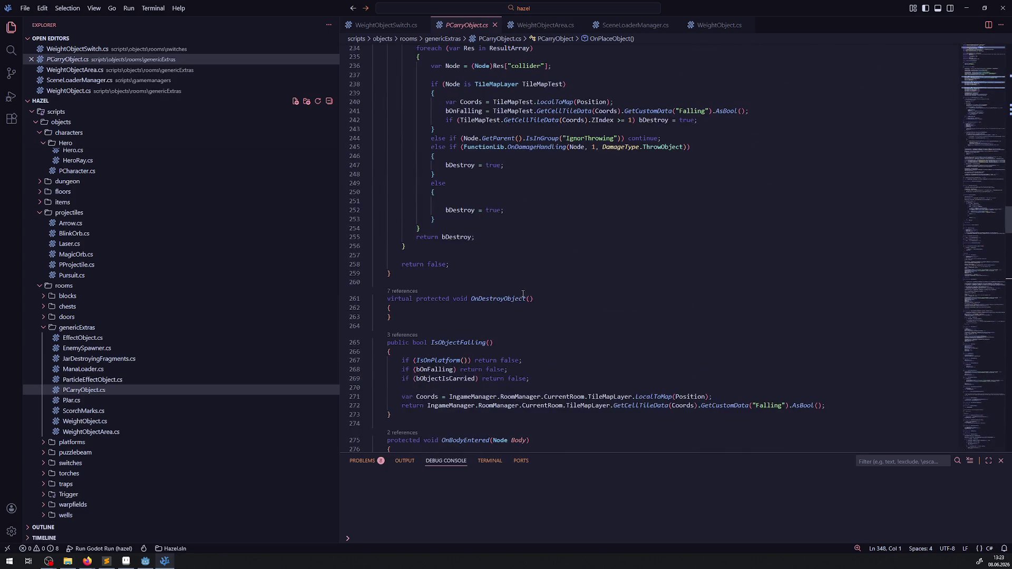
pyautogui.scroll(-5, 522, 293)
pyautogui.scroll(-15, 576, 296)
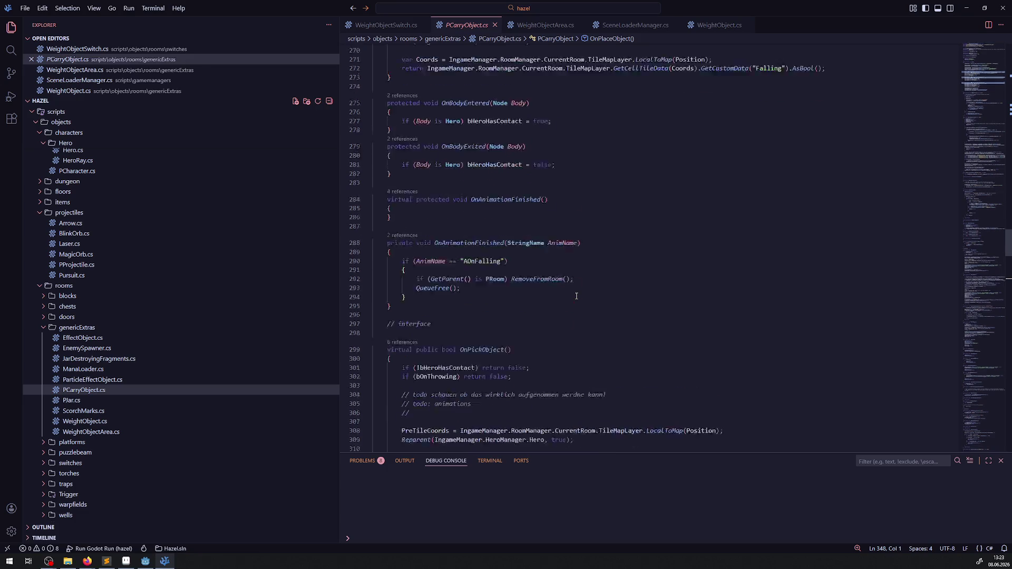
pyautogui.scroll(-7, 579, 297)
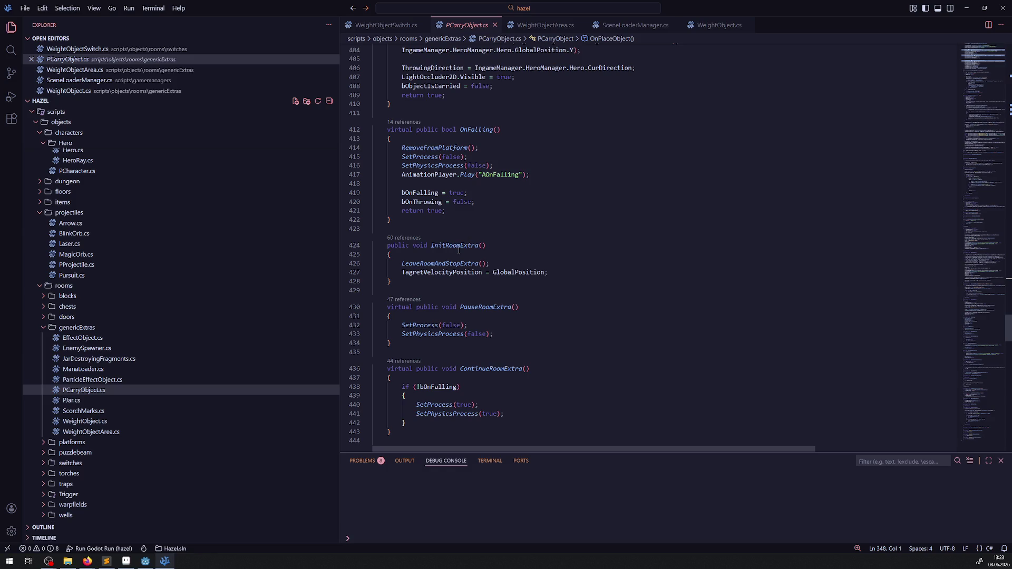
pyautogui.doubleClick(457, 246)
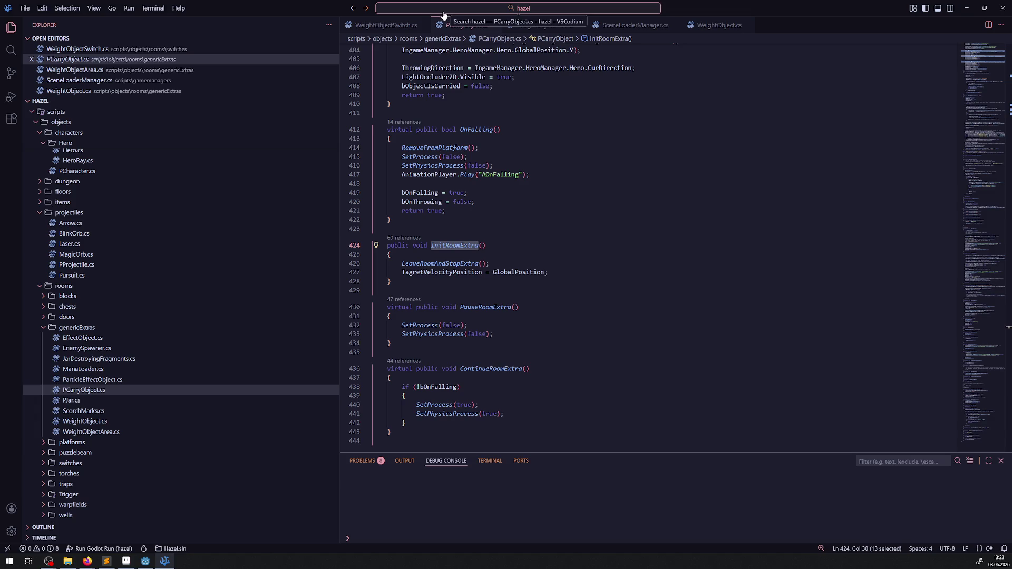
# - Jump from WeightObjectSwitch.cs to PCarryObject's InitRoomExtra, copy it, and make it virtual
pyautogui.click(371, 31)
pyautogui.scroll(-6, 494, 218)
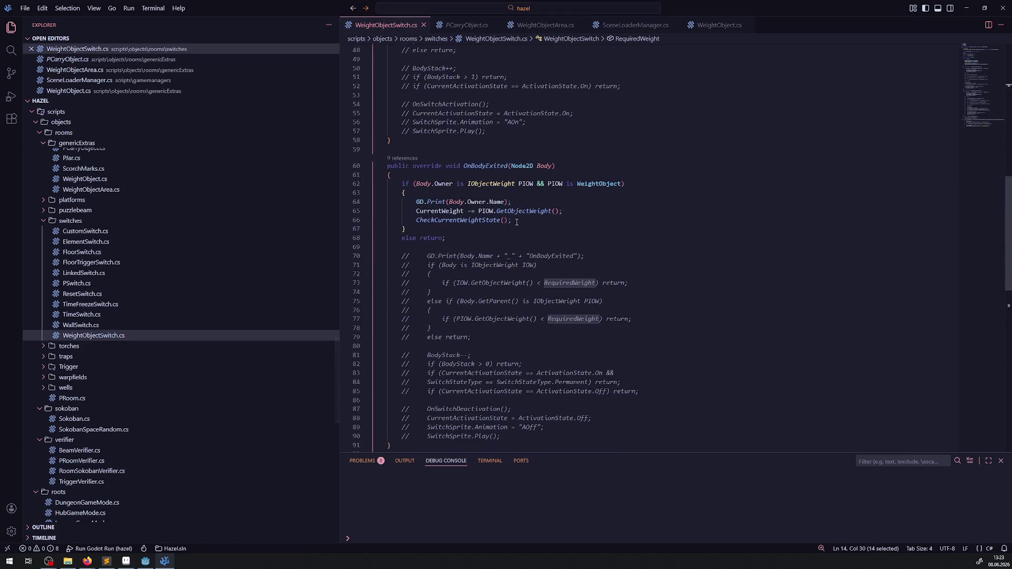
pyautogui.scroll(-13, 494, 218)
pyautogui.click(416, 330)
pyautogui.press('Return')
pyautogui.press('Return')
pyautogui.press('Up')
pyautogui.write('InitRoomExtra')
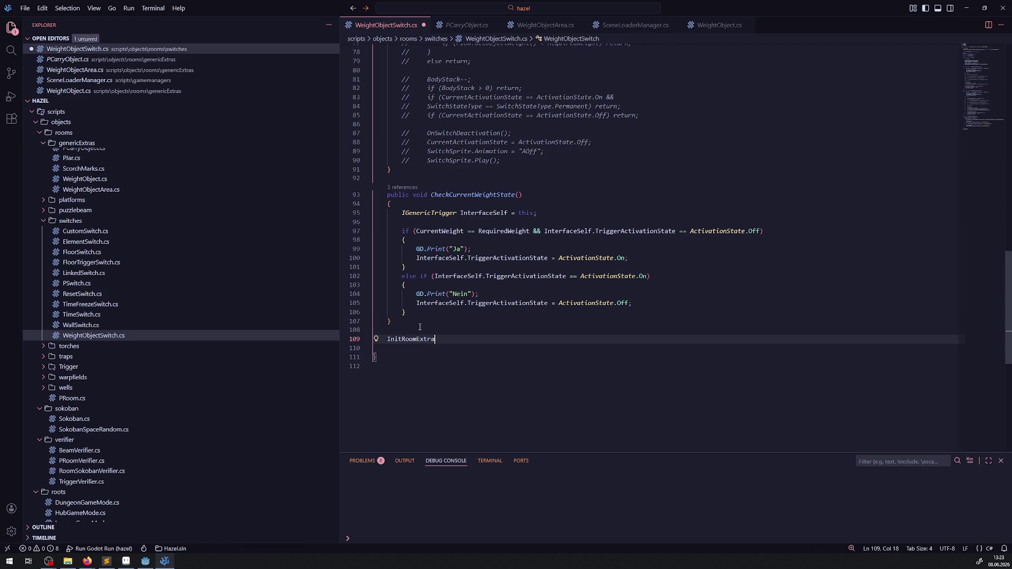
pyautogui.press('F12')
pyautogui.moveTo(420, 284); pyautogui.dragTo(383, 244)
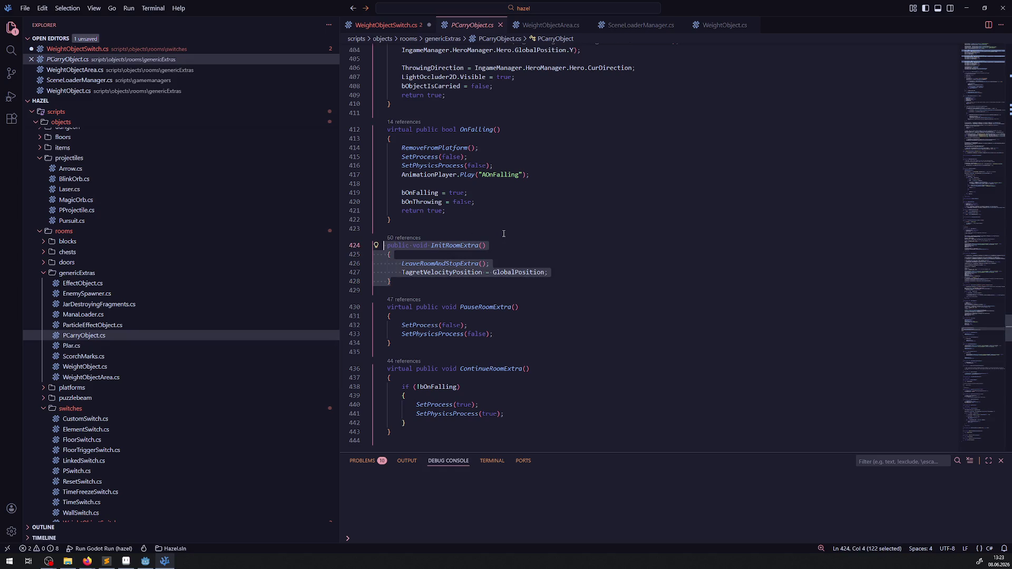
pyautogui.press('Up')
pyautogui.click(385, 246)
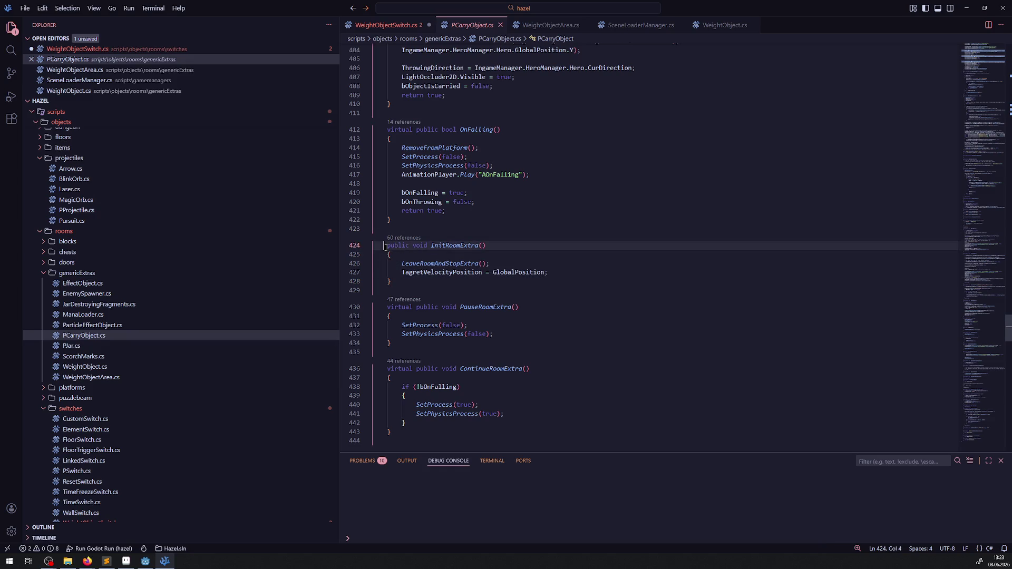
pyautogui.write('virtual')
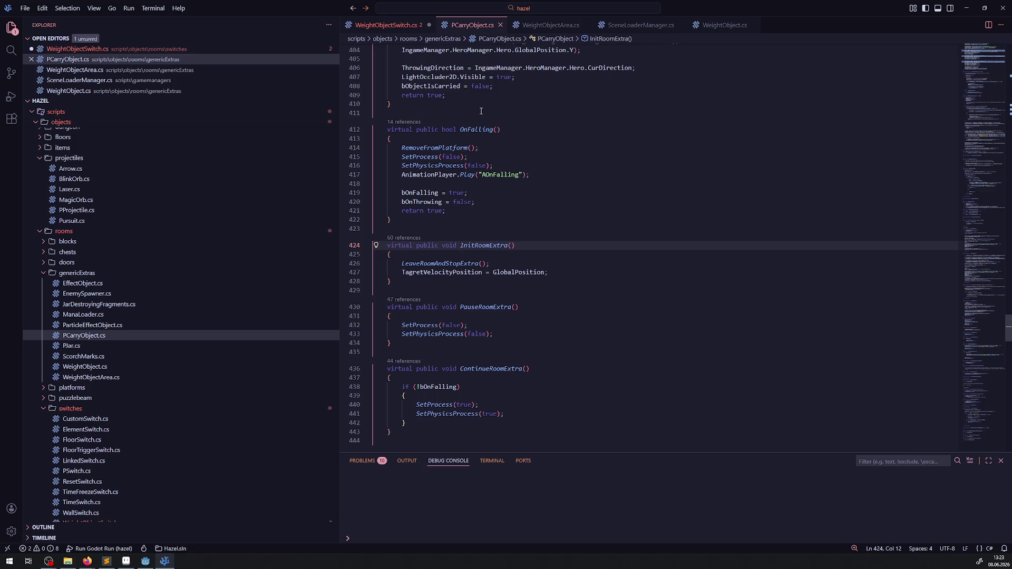
# - Paste an InitRoomExtra override calling base.InitRoomExtra() into WeightObjectSwitch.cs and save
pyautogui.click(386, 25)
pyautogui.write('public void InitRoomExtra()     {         LeaveRoomAndStopExtra();         TargetVelocityPosition = GlobalPosition;     }')
pyautogui.click(413, 346)
pyautogui.write('override')
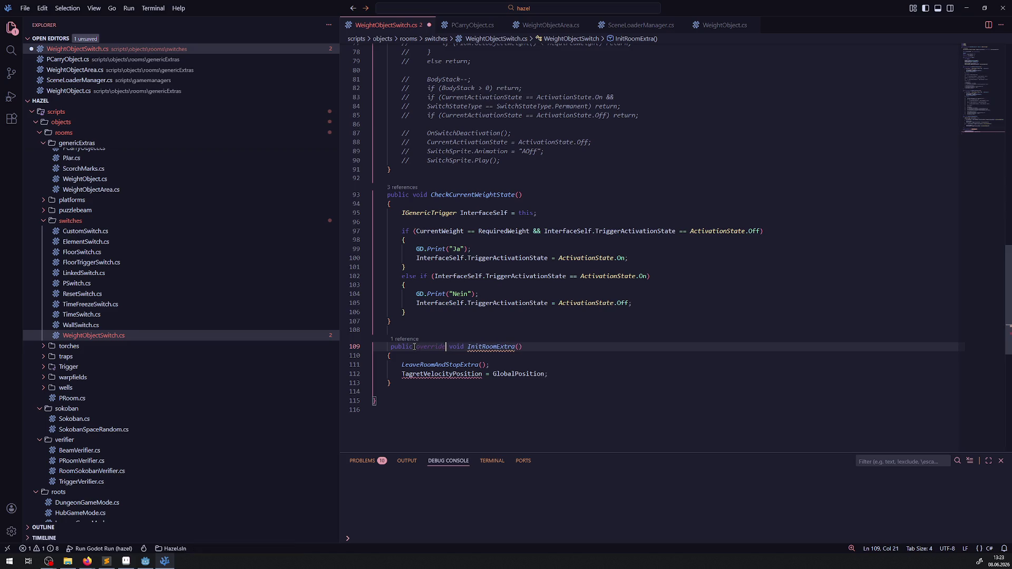
pyautogui.hotkey('ctrl', 's')
pyautogui.click(551, 363)
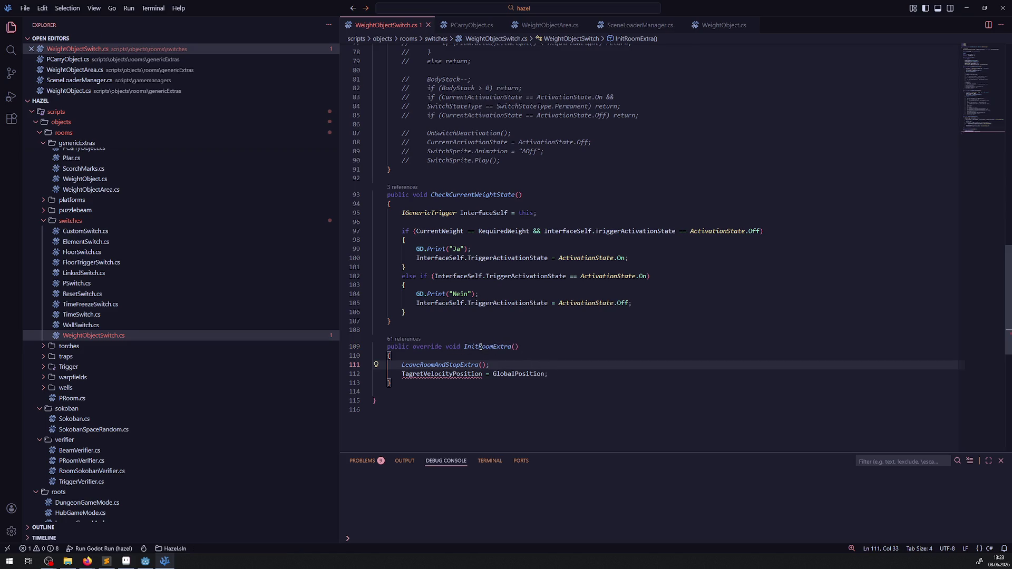
pyautogui.moveTo(463, 347)
pyautogui.mouseDown()
pyautogui.moveTo(557, 343)
pyautogui.moveTo(405, 373)
pyautogui.moveTo(395, 356)
pyautogui.moveTo(403, 365)
pyautogui.mouseUp()
pyautogui.write('base.Init')
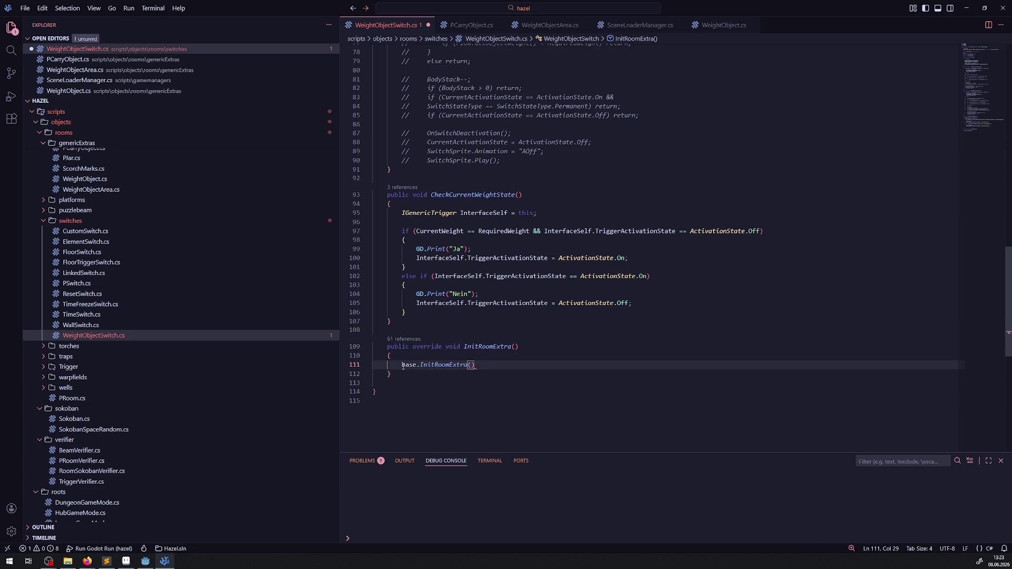
pyautogui.press('Tab')
pyautogui.hotkey('ctrl', 's')
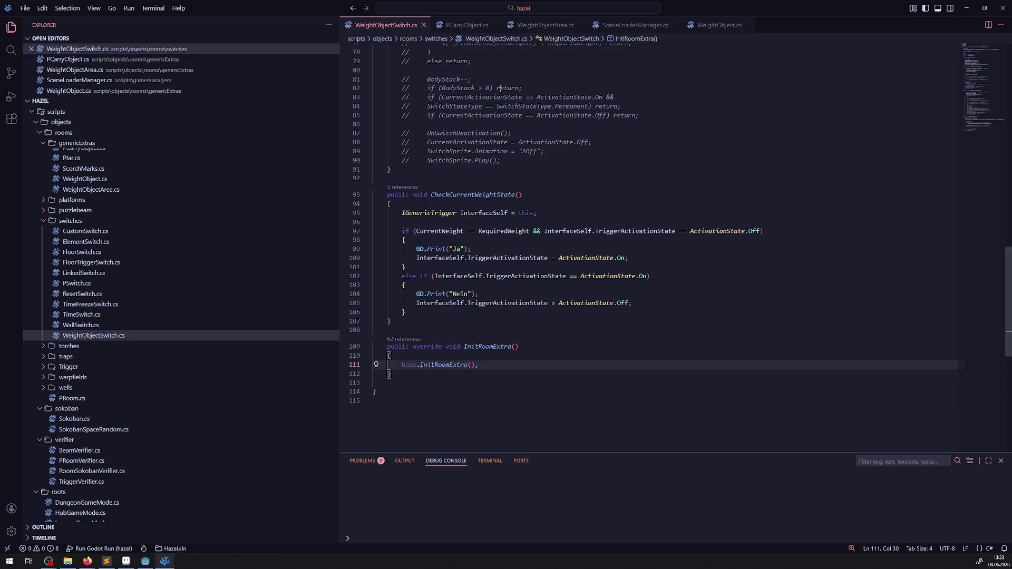
# - Remove the InitRoomExtra override from WeightObjectSwitch.cs again
pyautogui.moveTo(354, 374); pyautogui.dragTo(354, 347)
pyautogui.hotkey('ctrl', 'c')
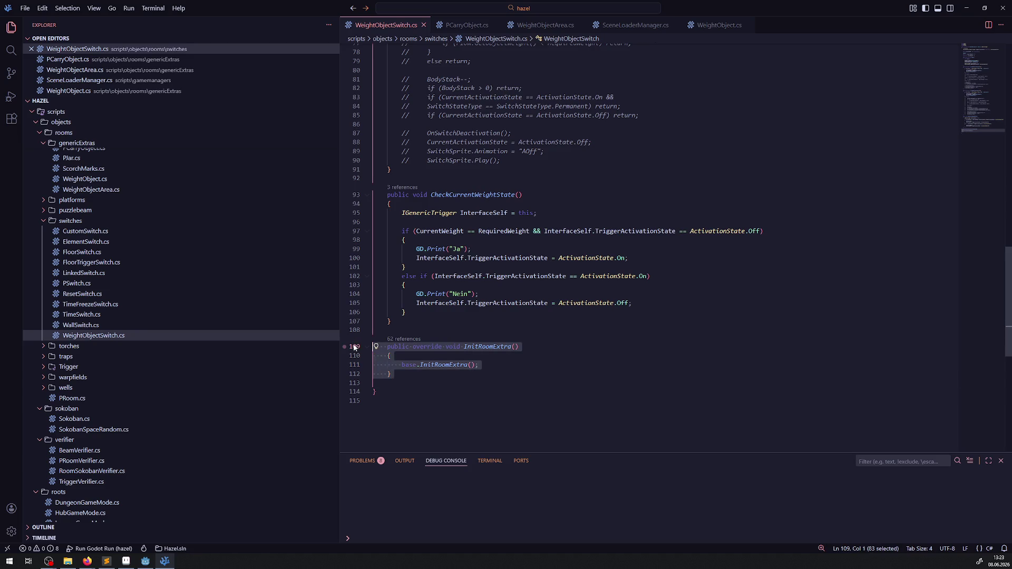
pyautogui.press('BackSpace')
pyautogui.press('BackSpace')
pyautogui.press('BackSpace')
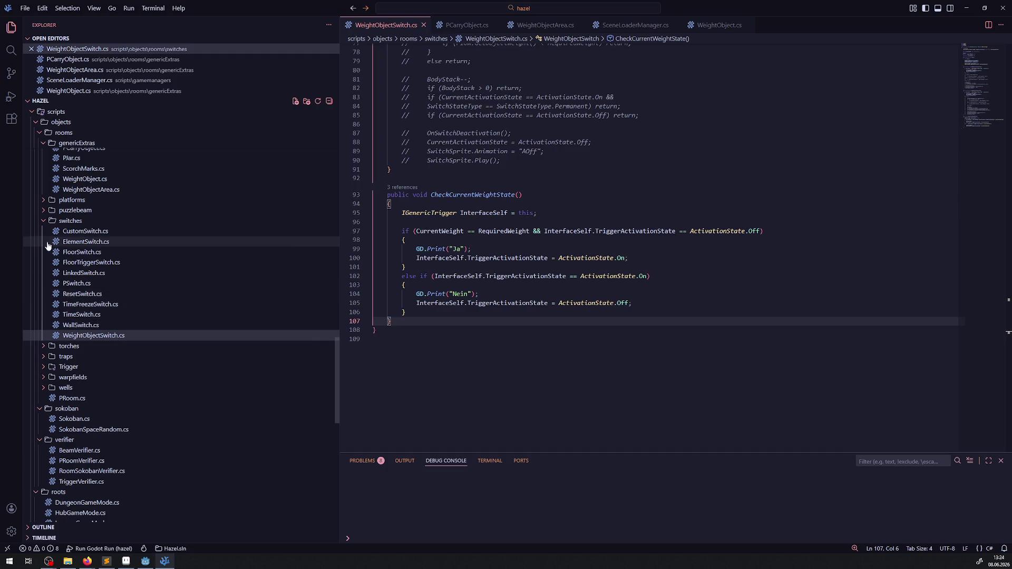
pyautogui.scroll(-3, 116, 395)
pyautogui.scroll(6, 72, 350)
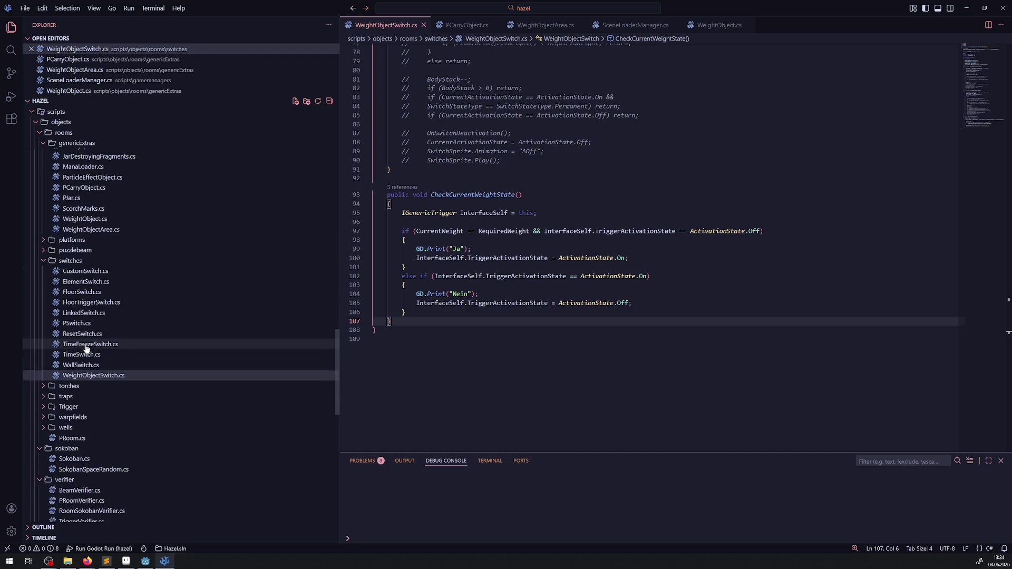
# - Paste an InitRoomExtra override below the Interface comment in WeightObject.cs and save
pyautogui.click(85, 259)
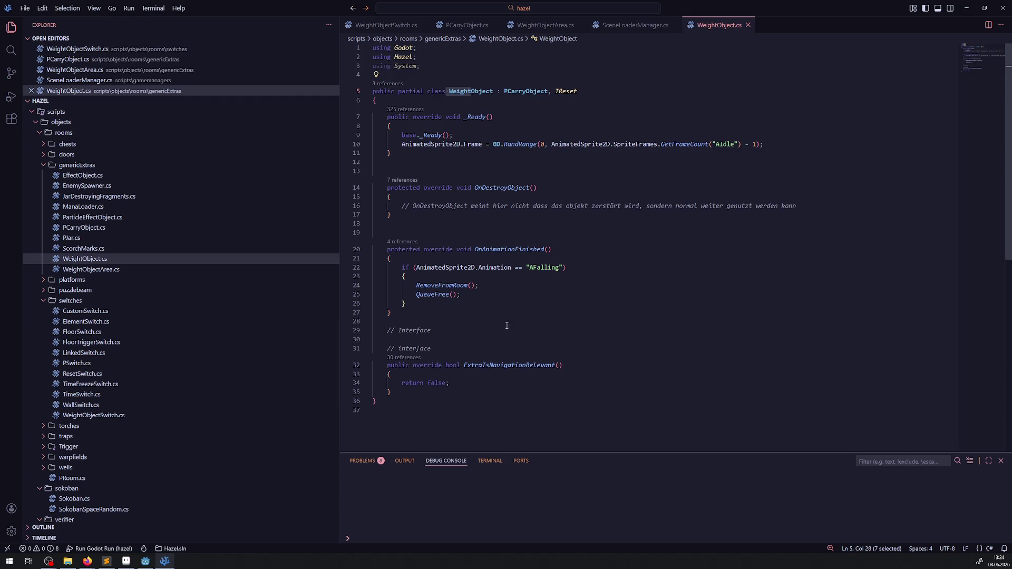
pyautogui.click(422, 390)
pyautogui.click(445, 321)
pyautogui.click(445, 328)
pyautogui.press('Return')
pyautogui.press('Return')
pyautogui.hotkey('ctrl', 'v')
pyautogui.hotkey('ctrl', 's')
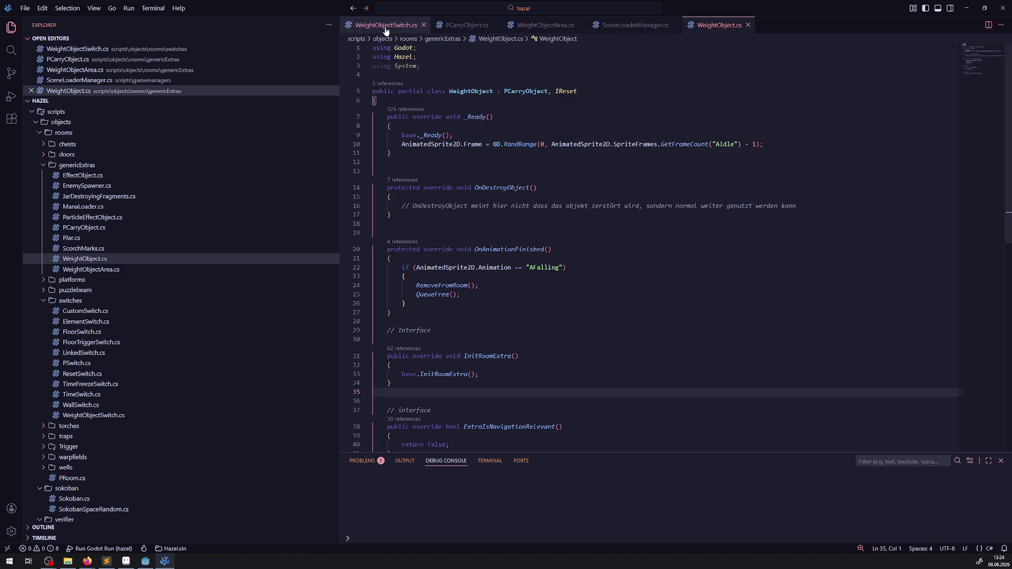
# - Close SceneLoaderManager.cs and select PProjectile's room-registration line in InitRoomExtra
pyautogui.click(674, 24)
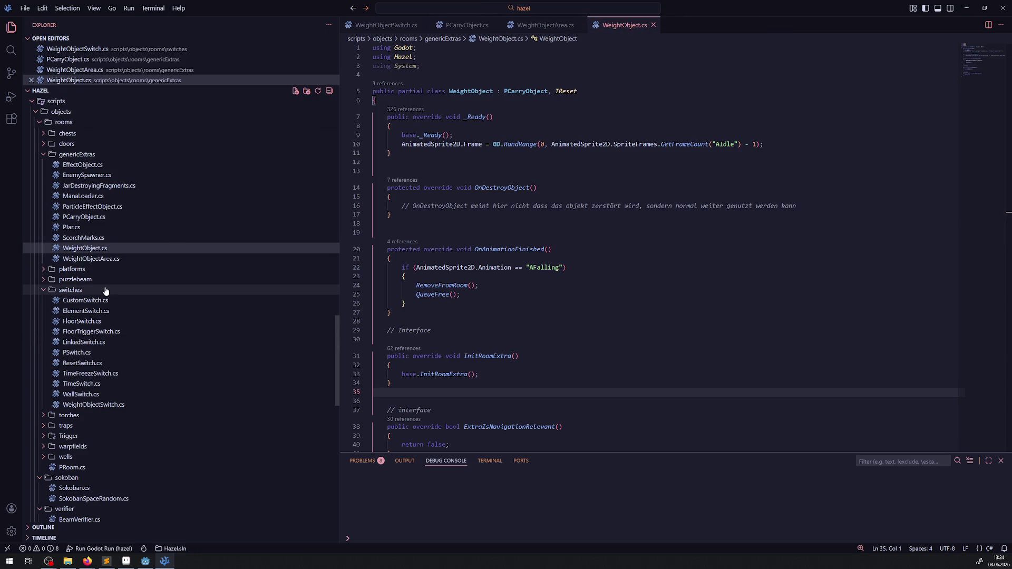
pyautogui.scroll(5, 159, 347)
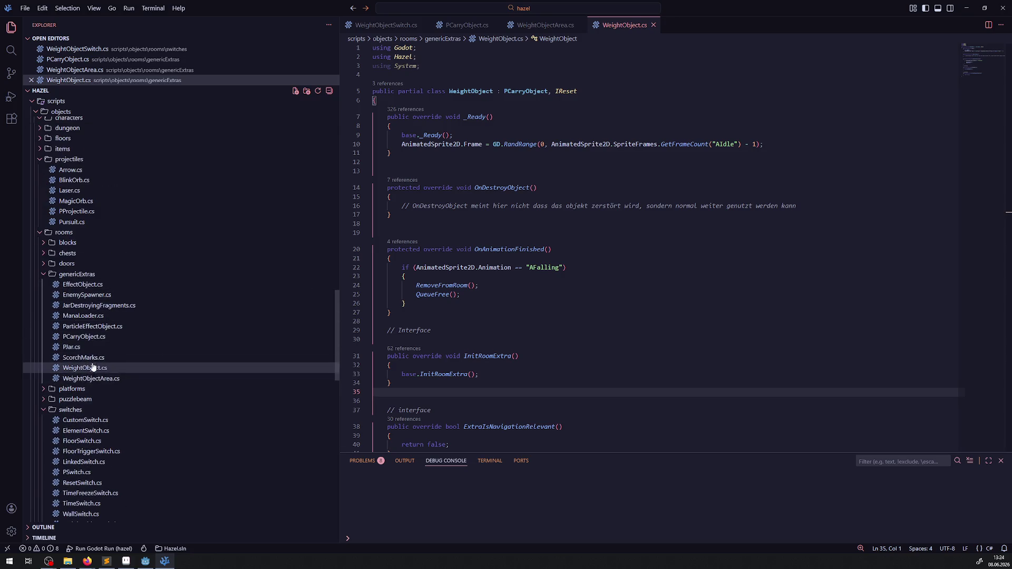
pyautogui.scroll(4, 129, 364)
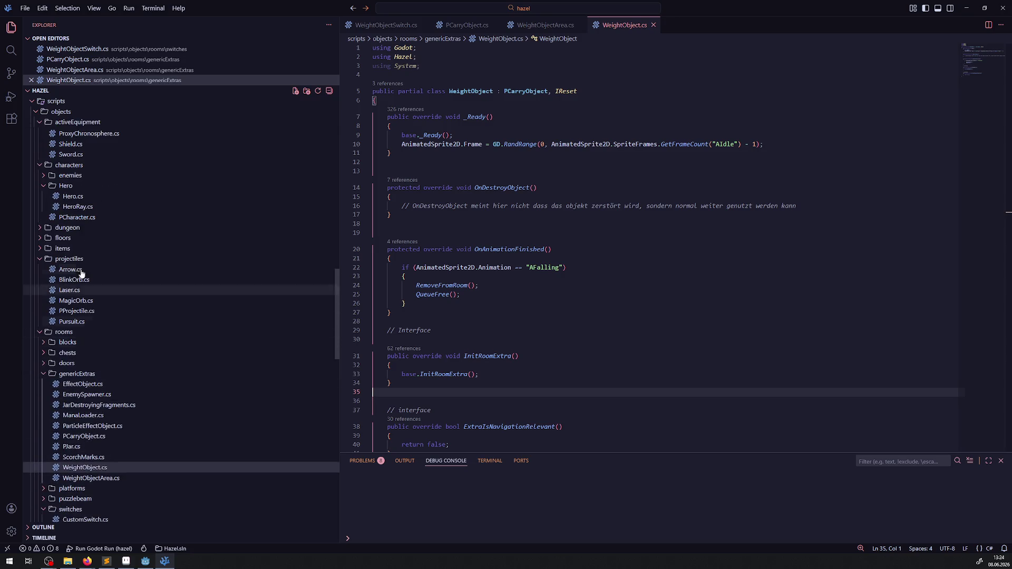
pyautogui.click(74, 311)
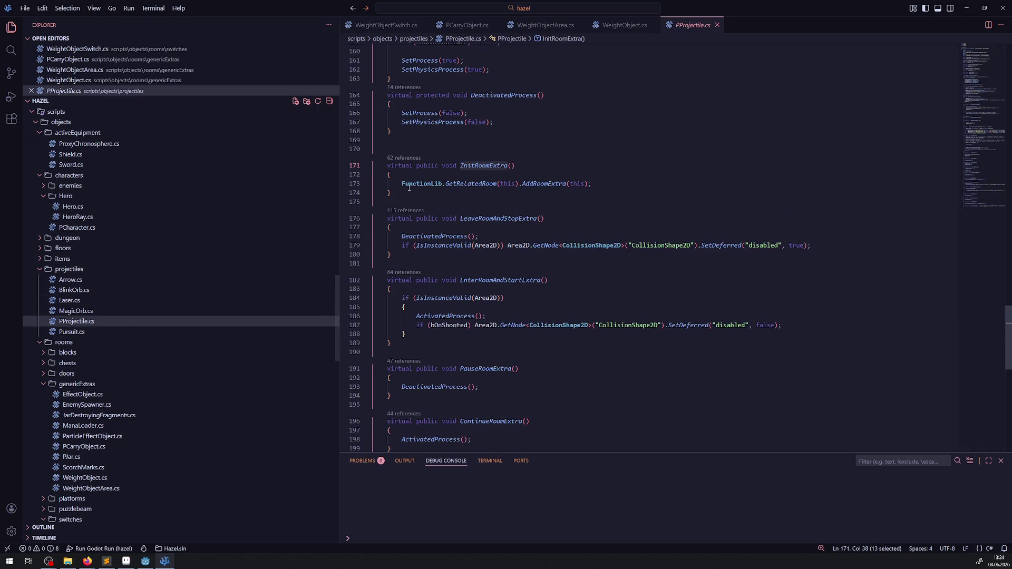
pyautogui.moveTo(385, 183); pyautogui.dragTo(613, 186)
pyautogui.hotkey('ctrl', 'c')
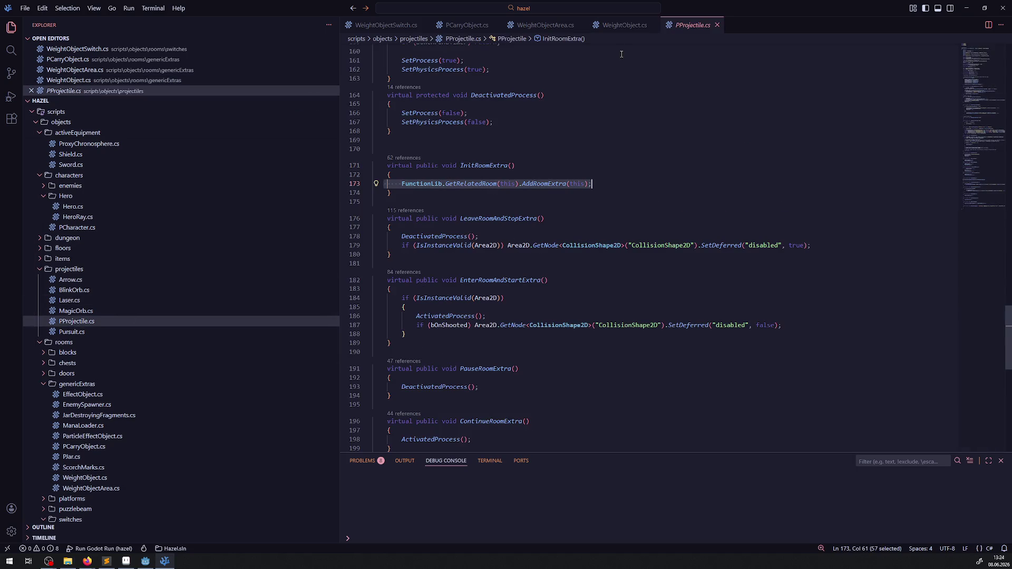
# - Add FunctionLib.GetRelatedRoom(this).AddRoomExtra(this) to WeightObject's InitRoomExtra and save
pyautogui.click(624, 24)
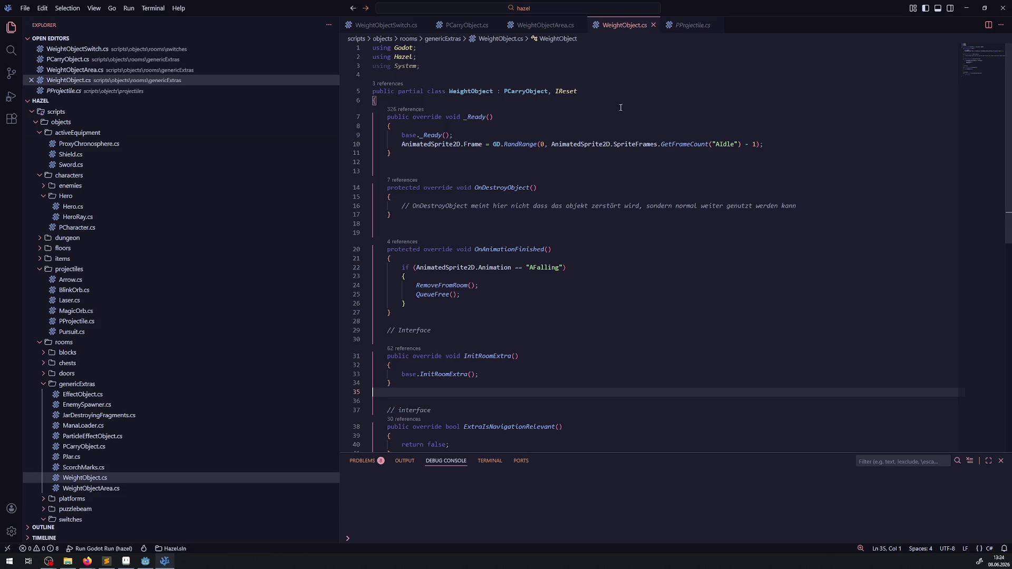
pyautogui.click(455, 364)
pyautogui.press('Return')
pyautogui.hotkey('ctrl', 'v')
pyautogui.hotkey('ctrl', 's')
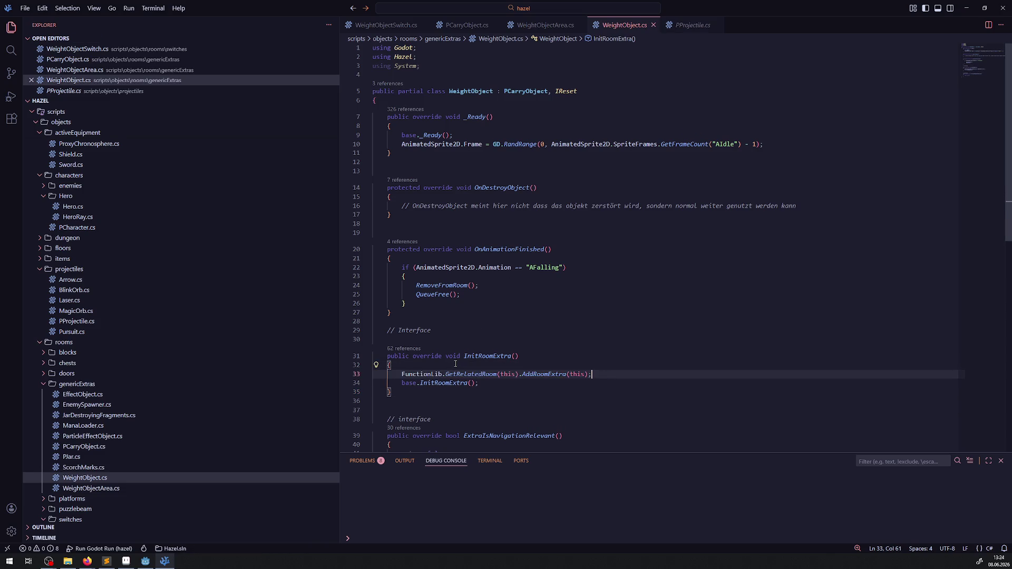
pyautogui.click(522, 330)
pyautogui.doubleClick(485, 374)
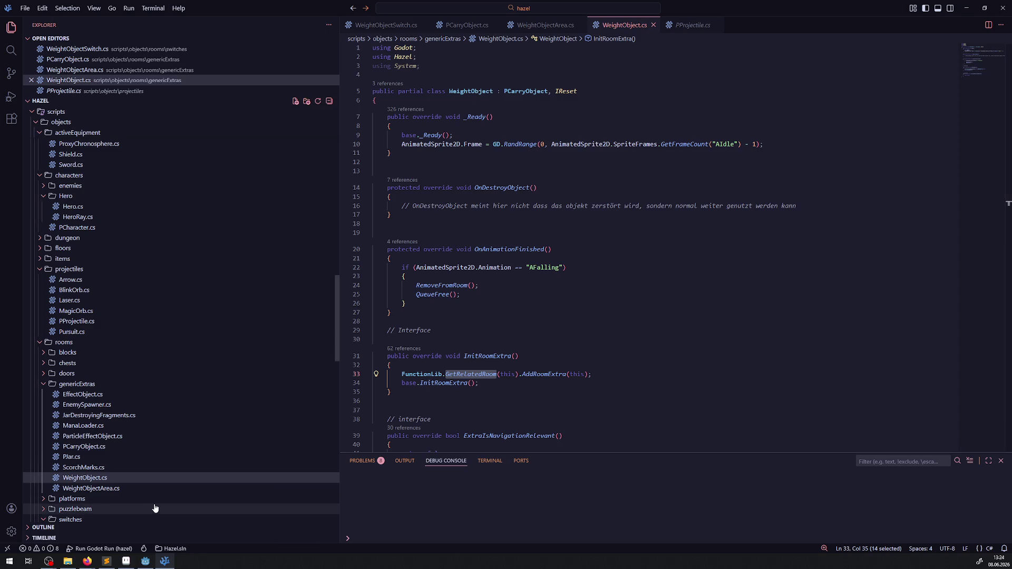
# - Rebuild the C# project in Godot and check the Output log
pyautogui.click(145, 561)
pyautogui.click(873, 19)
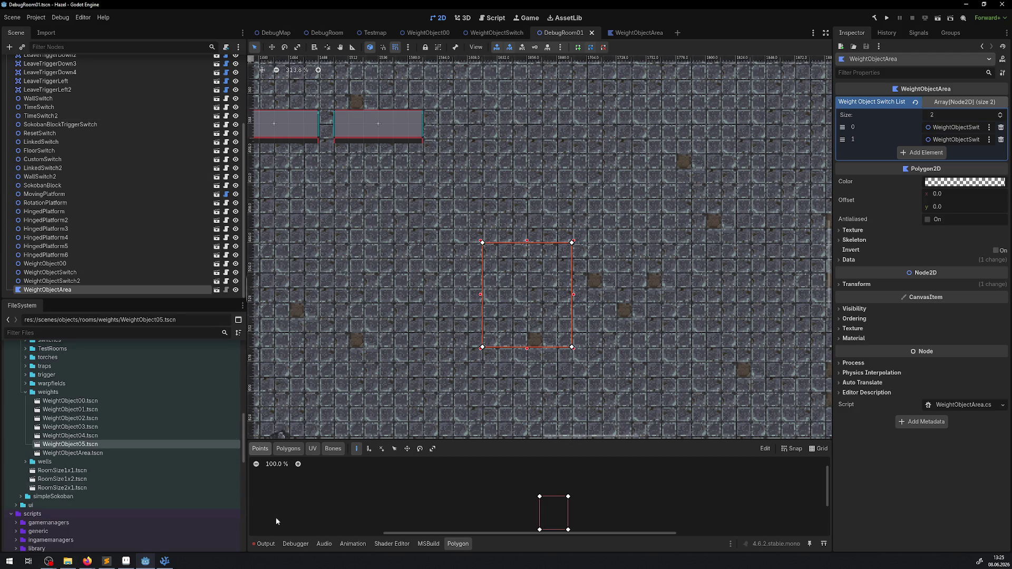
pyautogui.click(265, 543)
pyautogui.scroll(2, 432, 519)
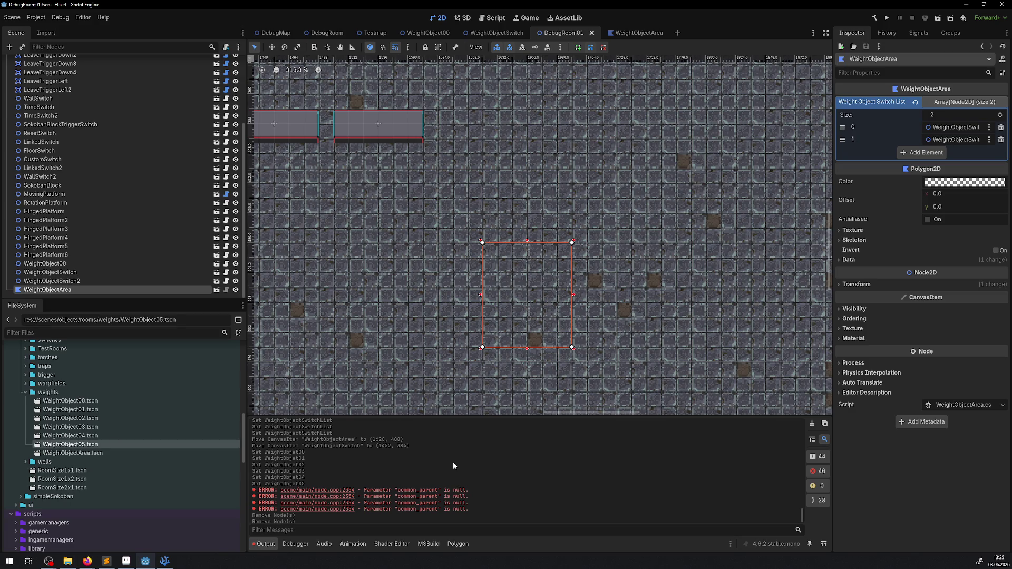
# - Reload the current project and review the PTrap and MovingTrap null-reference errors in Output
pyautogui.click(36, 18)
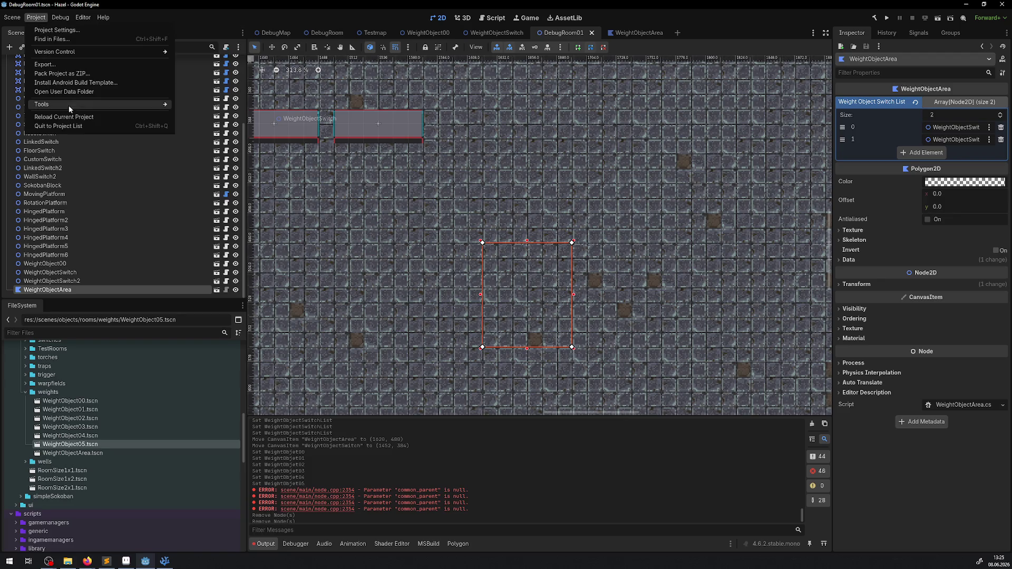
pyautogui.click(67, 121)
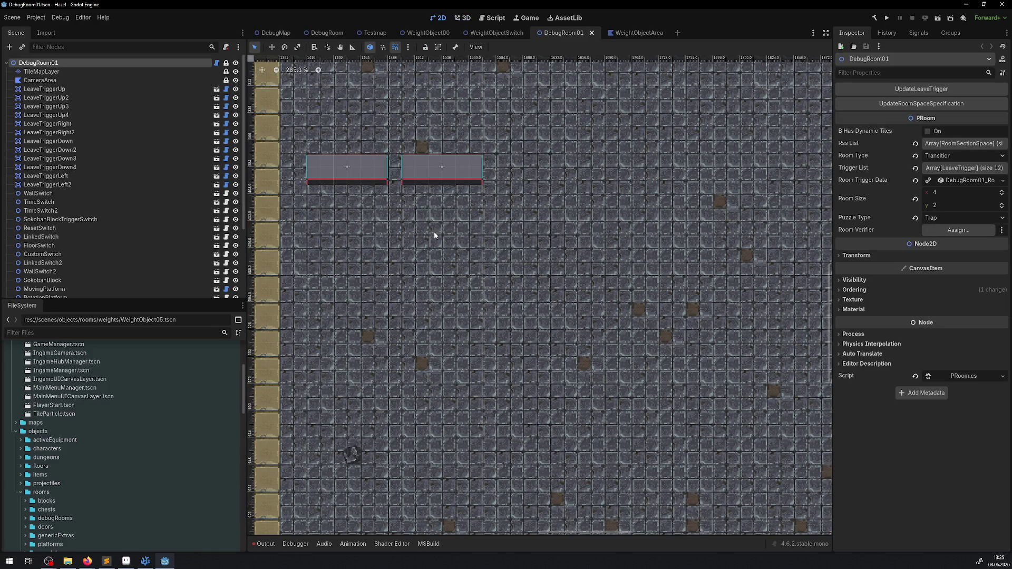
pyautogui.click(263, 544)
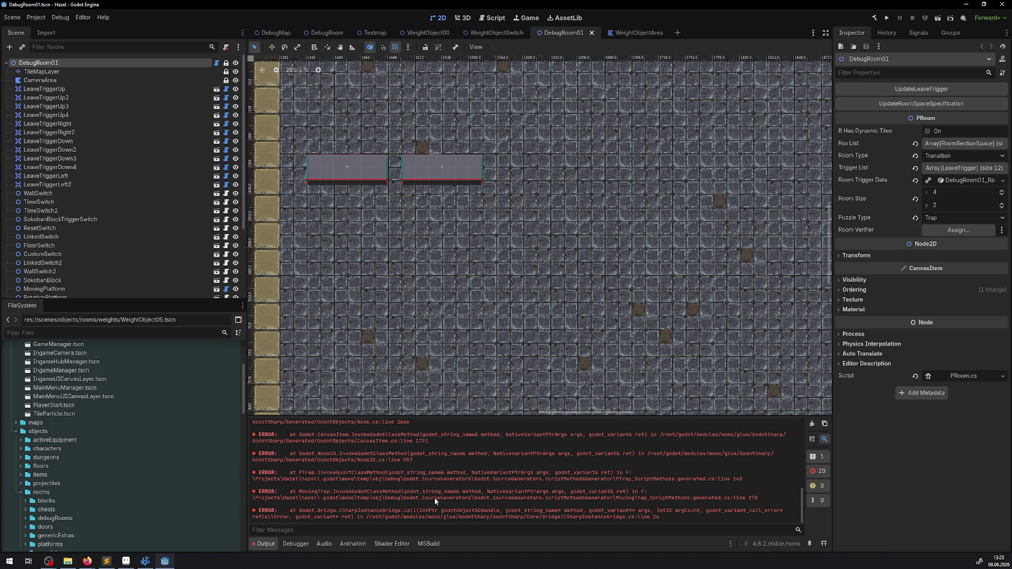
pyautogui.scroll(10, 467, 494)
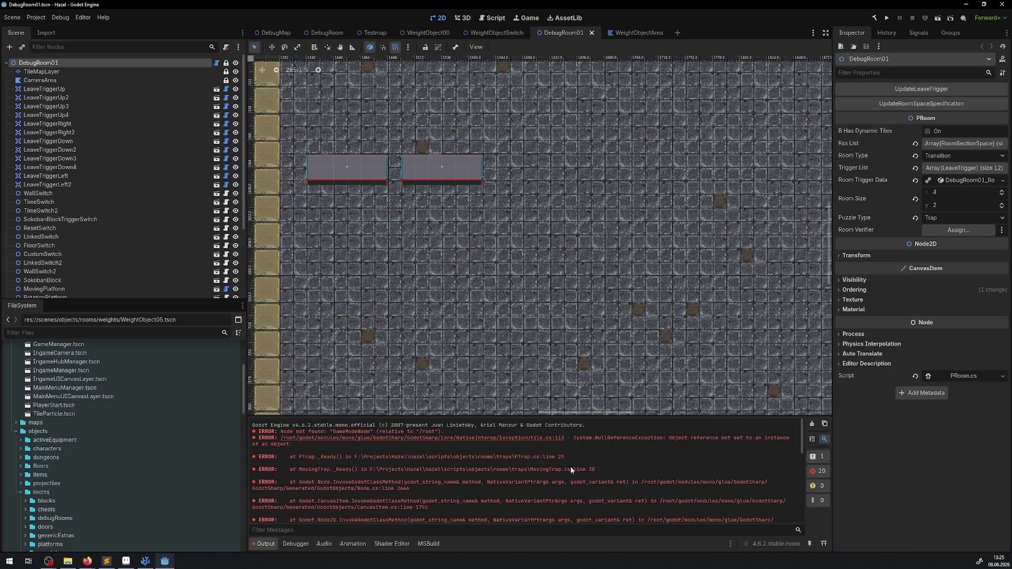
pyautogui.click(35, 17)
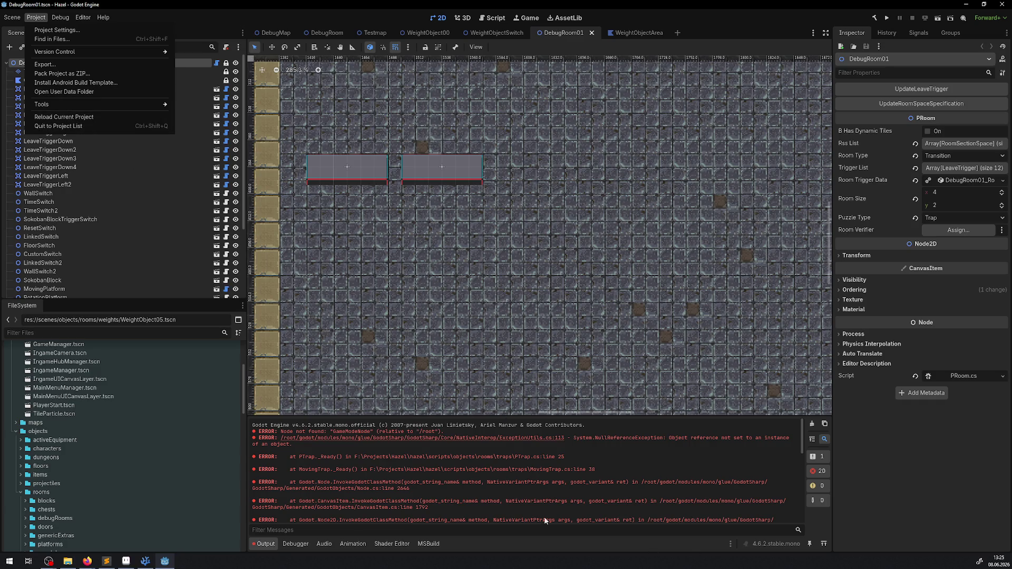
pyautogui.click(405, 384)
pyautogui.scroll(-5, 404, 384)
pyautogui.scroll(-3, 697, 128)
pyautogui.scroll(3, 645, 72)
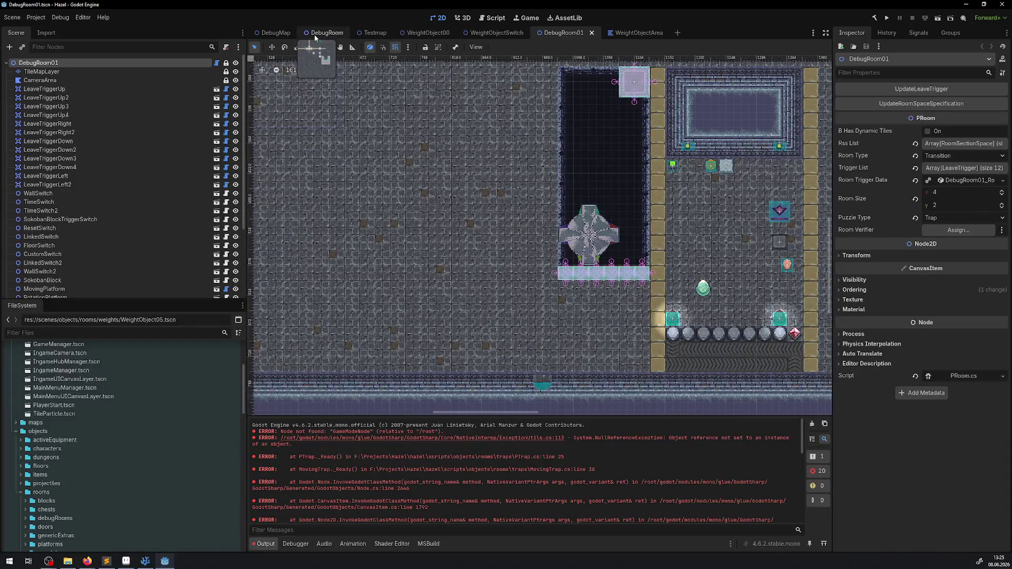
# - Switch to the DebugRoom scene and clear the Output log
pyautogui.click(314, 37)
pyautogui.scroll(3, 448, 242)
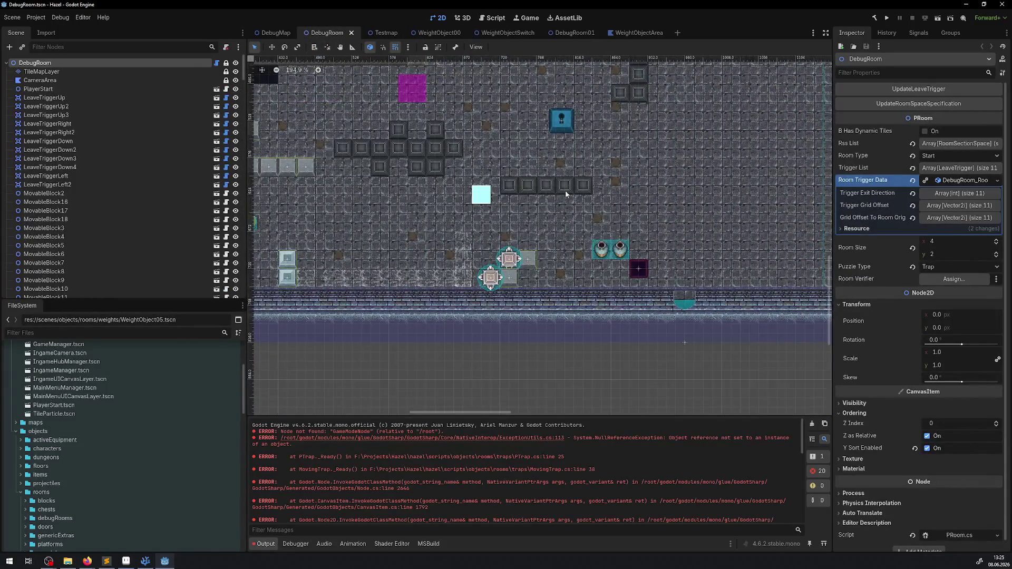
pyautogui.scroll(4, 422, 277)
pyautogui.hscroll(-3, 708, 258)
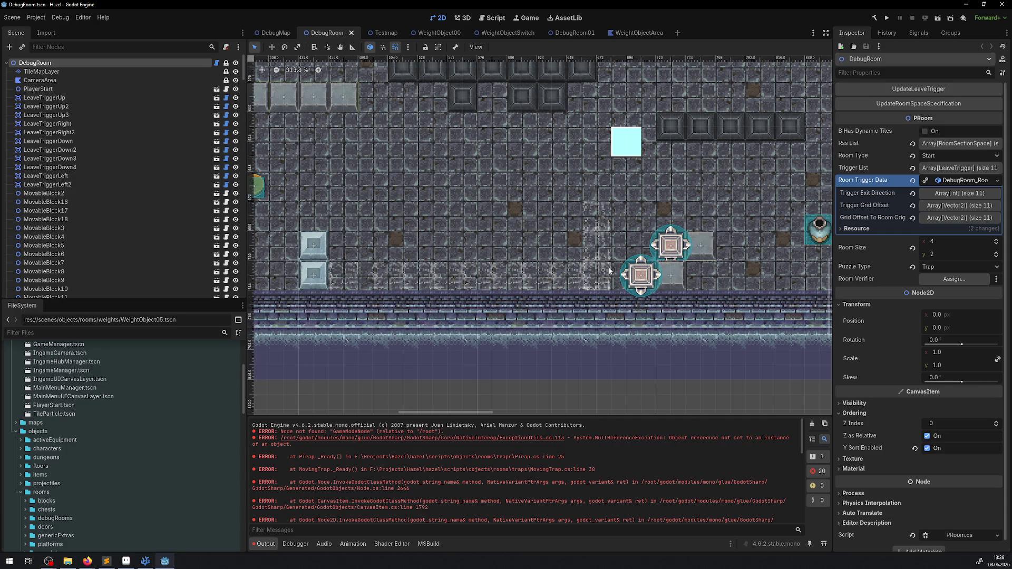
pyautogui.click(812, 423)
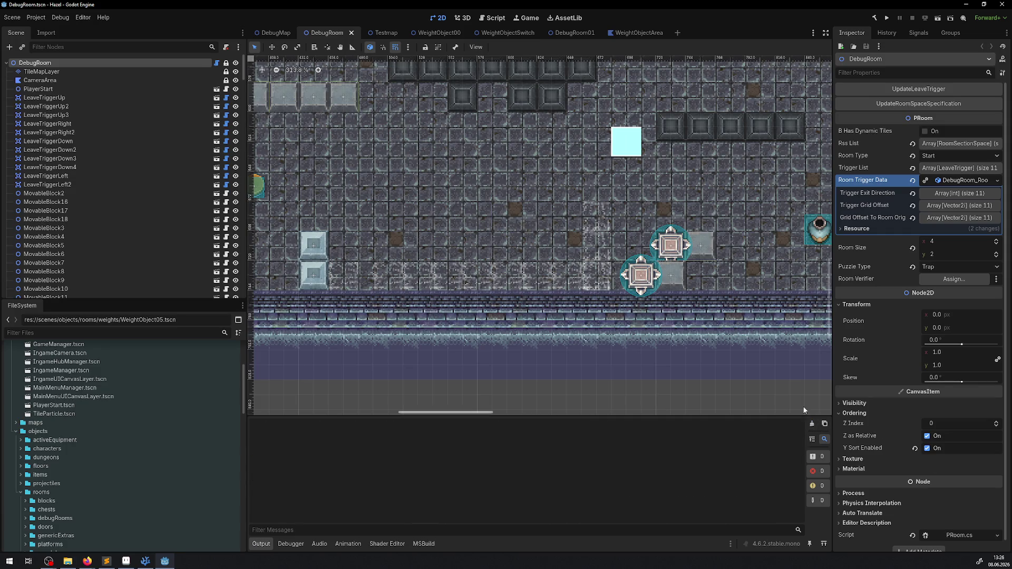
# - Test-run the game, check the CameraManager and MovingTrap errors in the Debugger, then stop it
pyautogui.click(887, 19)
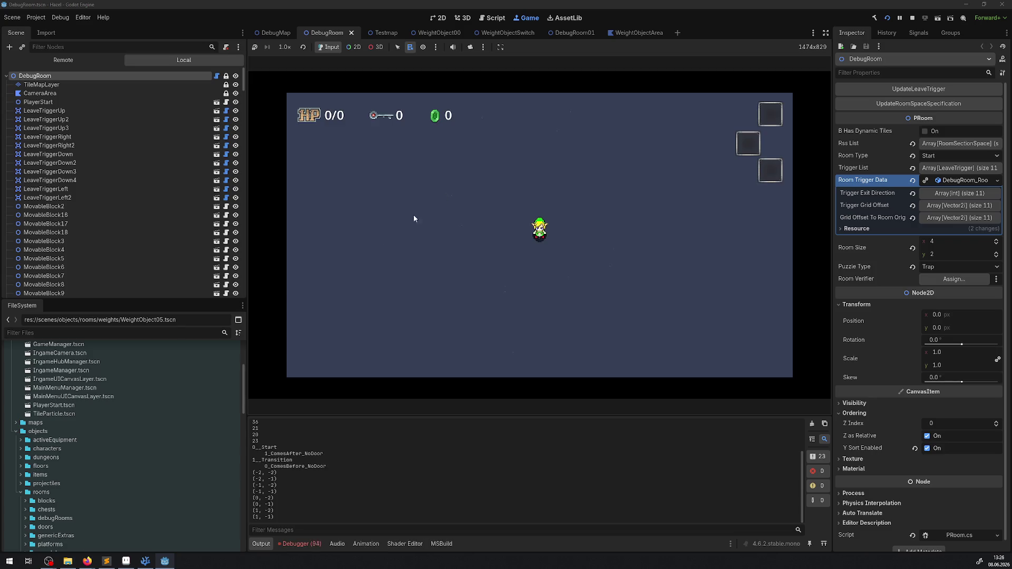
pyautogui.click(301, 544)
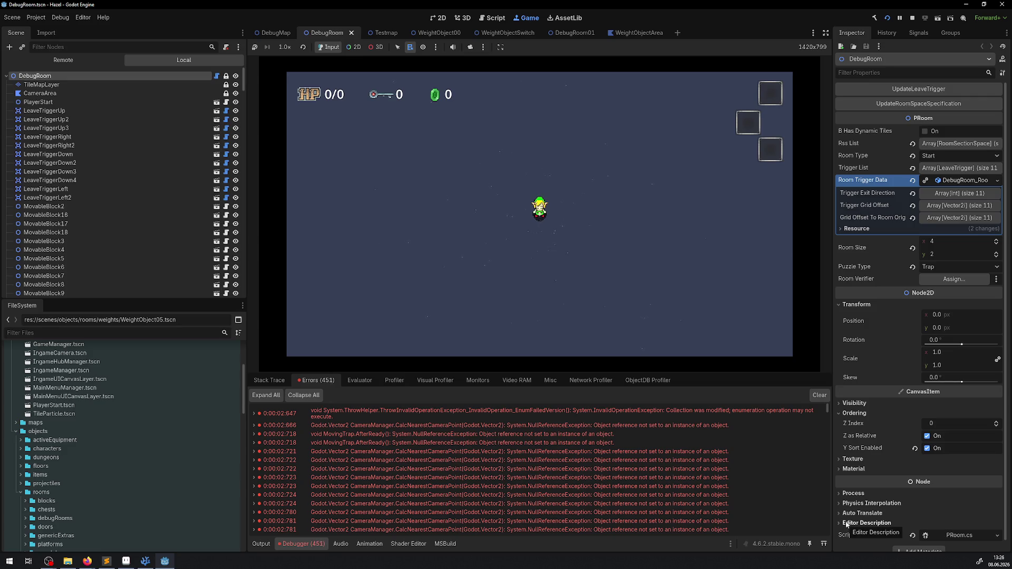
pyautogui.click(912, 18)
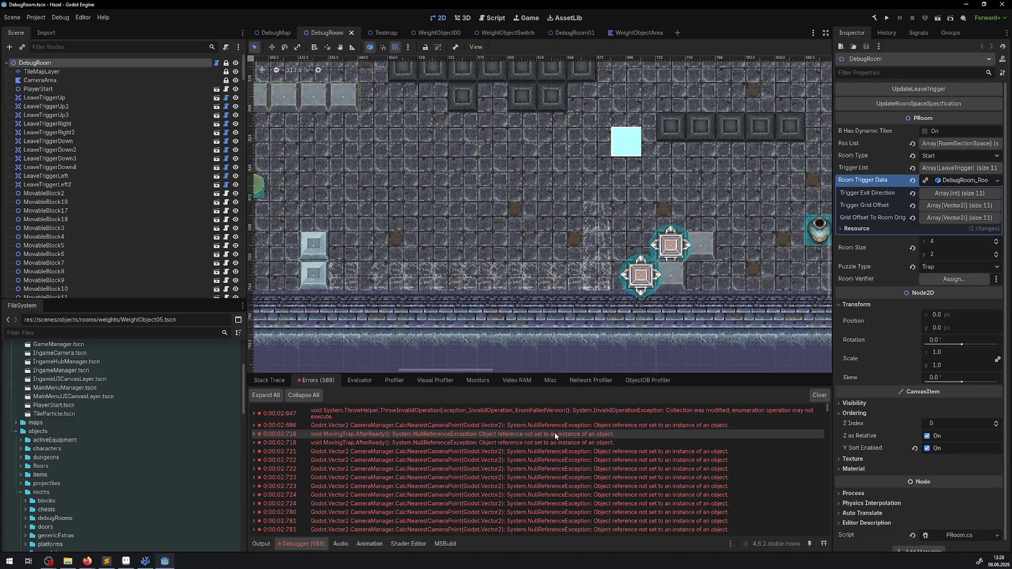
# - Reload the current project and check the Output log afterwards
pyautogui.click(47, 18)
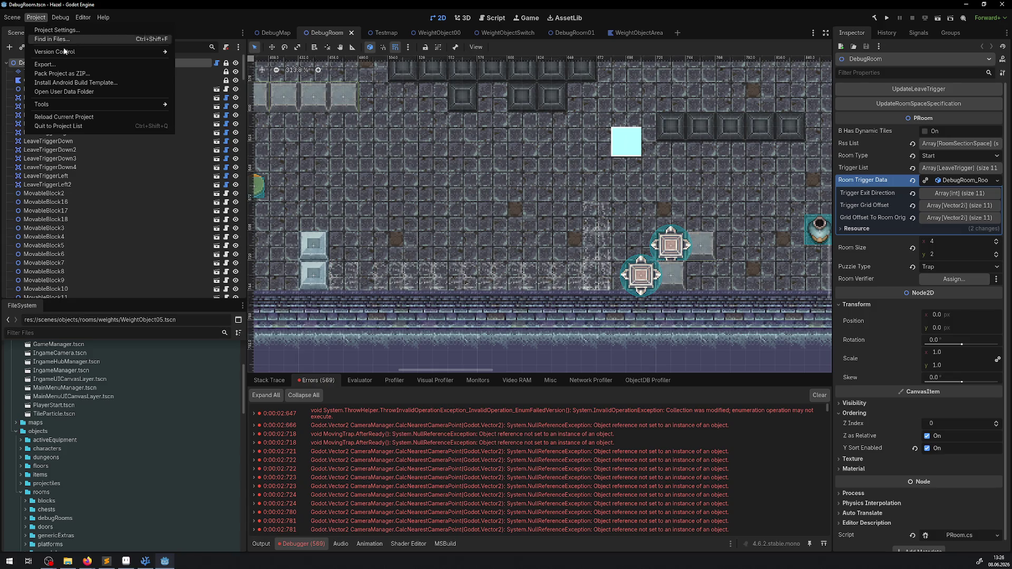
pyautogui.click(77, 123)
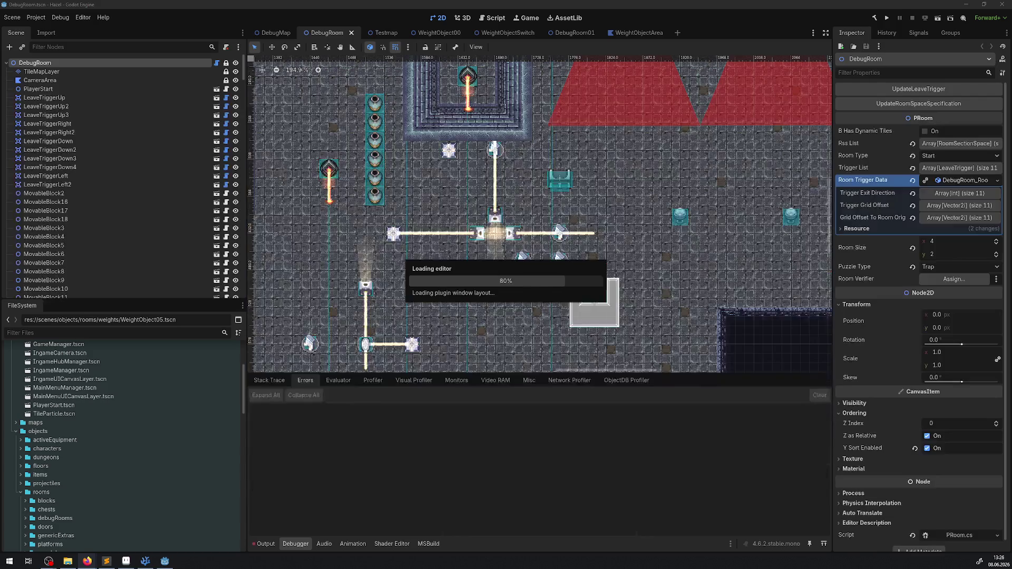
pyautogui.click(272, 544)
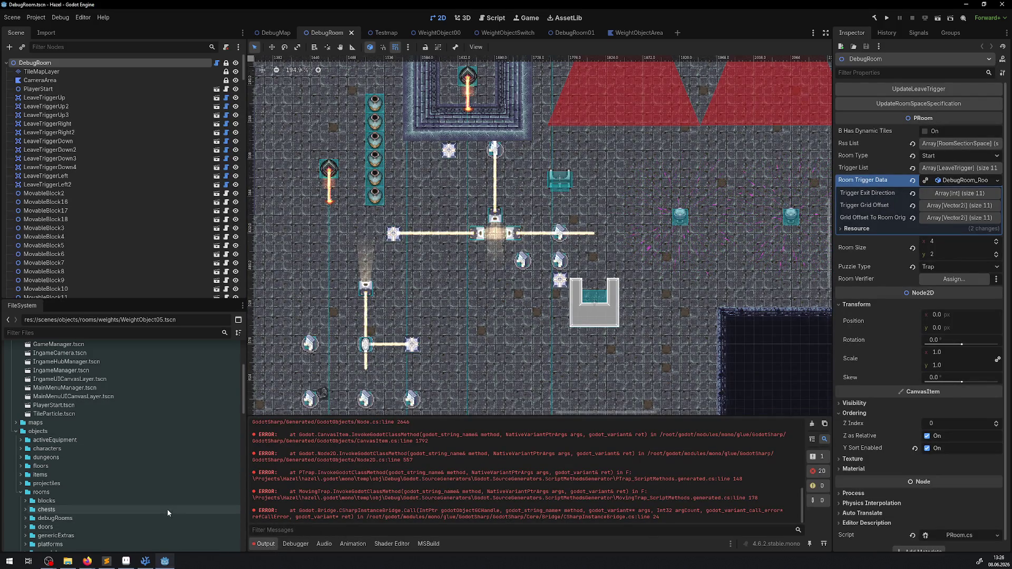
pyautogui.moveTo(145, 560)
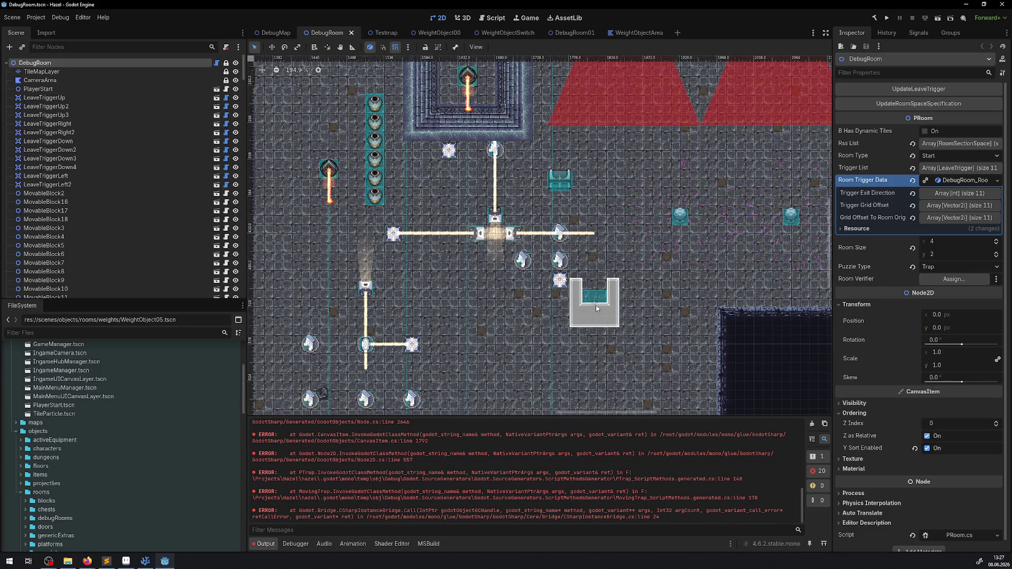
# - Select the MovingTrap2 node and open its MovingTrap.cs script in VS Code
pyautogui.scroll(-3, 303, 156)
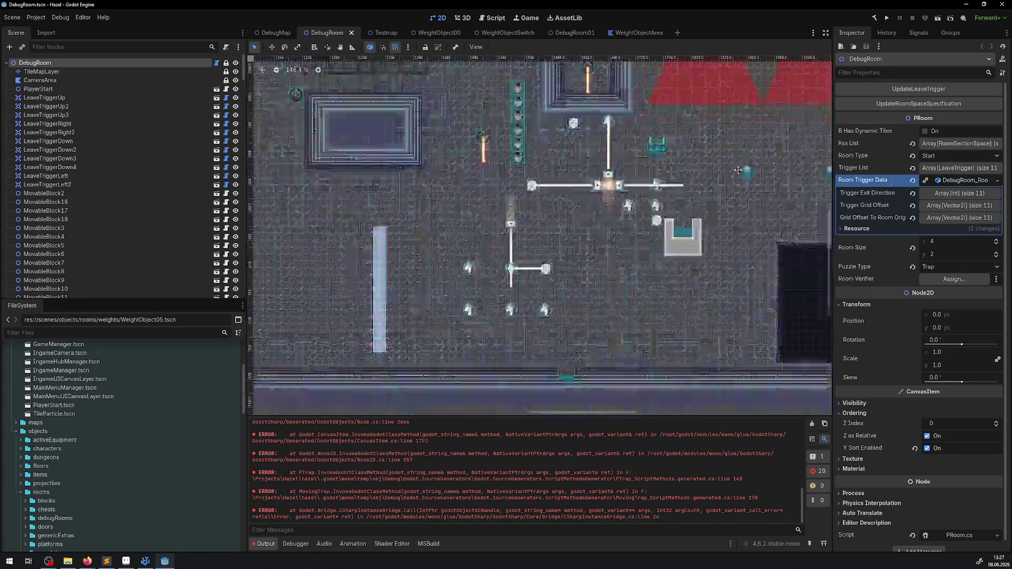
pyautogui.moveTo(303, 156); pyautogui.dragTo(375, 185)
pyautogui.click(400, 230)
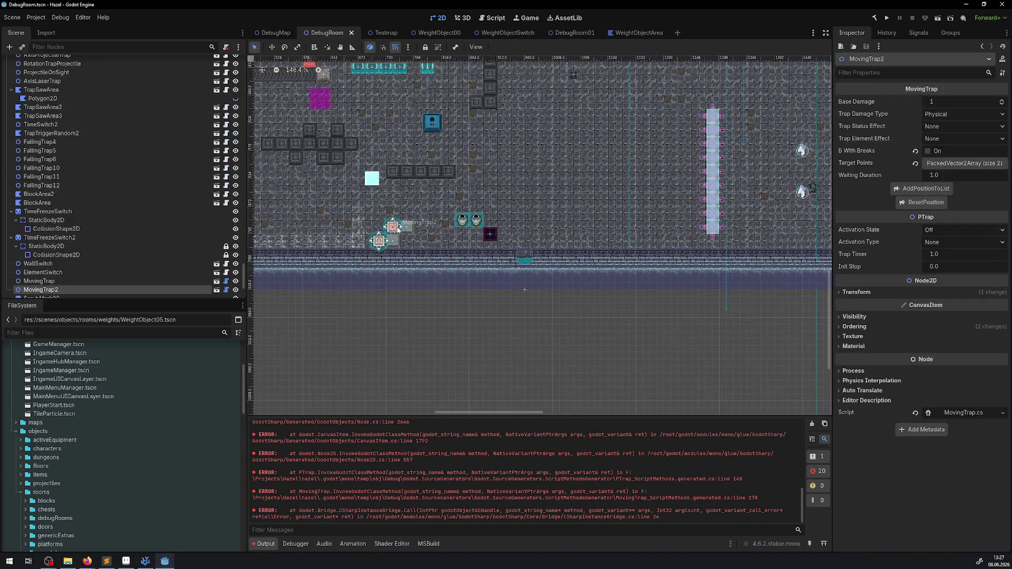
pyautogui.click(226, 290)
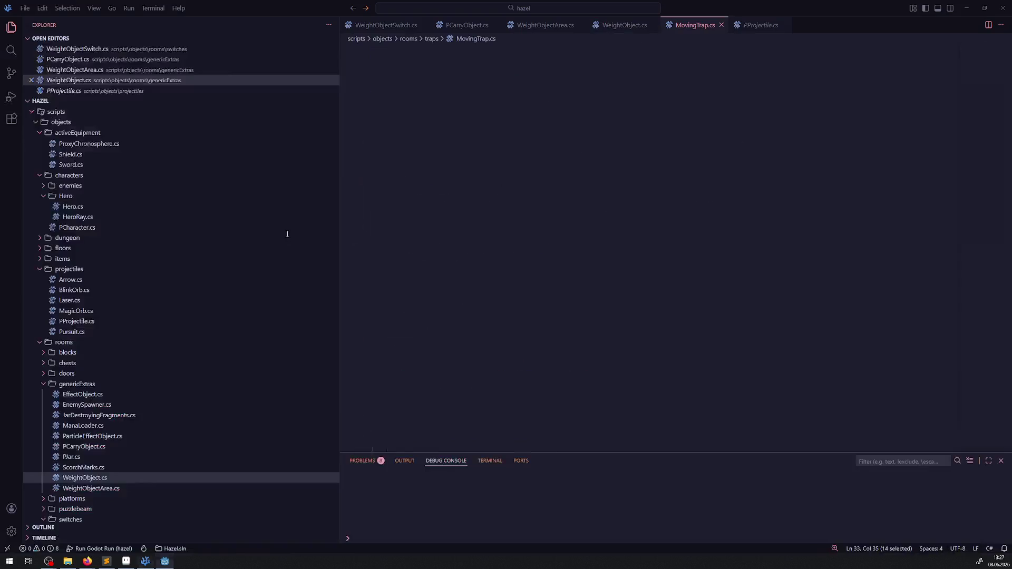
# - Delete the [Tool] attribute, comment out the AddPosition and ResetPosition buttons, and save MovingTrap.cs
pyautogui.moveTo(397, 83); pyautogui.dragTo(362, 78)
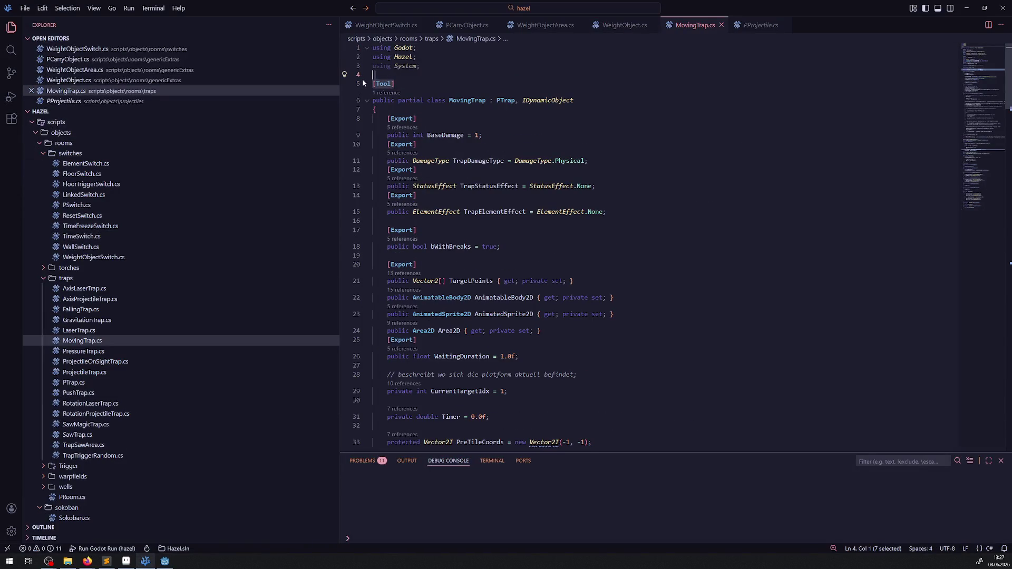
pyautogui.press('BackSpace')
pyautogui.scroll(-15, 523, 227)
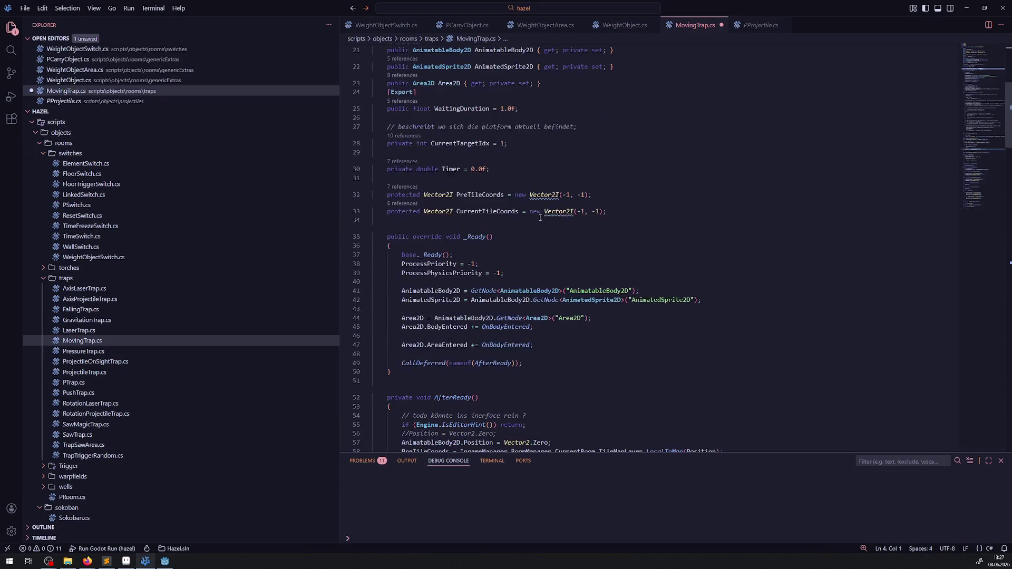
pyautogui.scroll(-20, 544, 222)
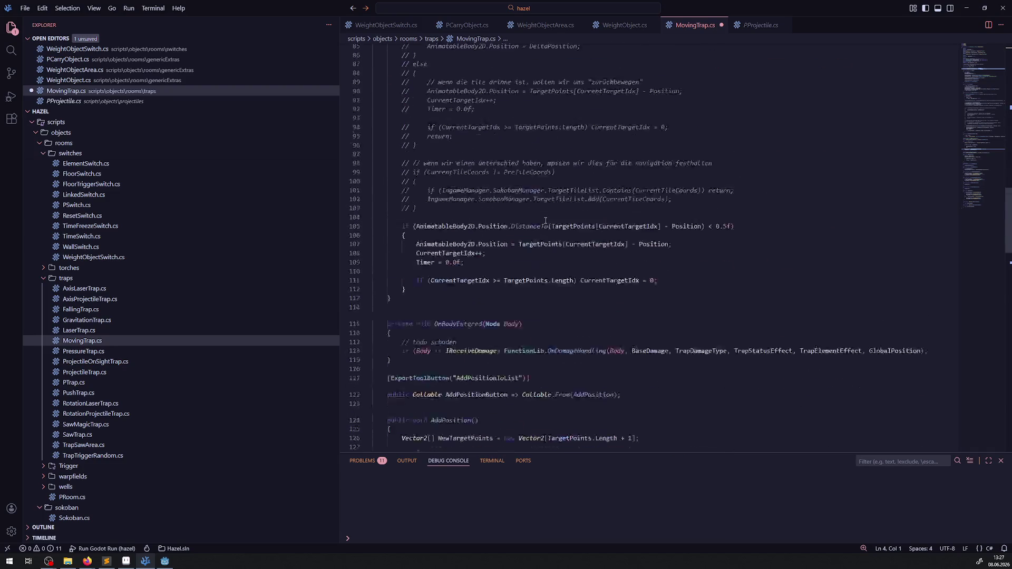
pyautogui.moveTo(432, 108); pyautogui.dragTo(474, 360)
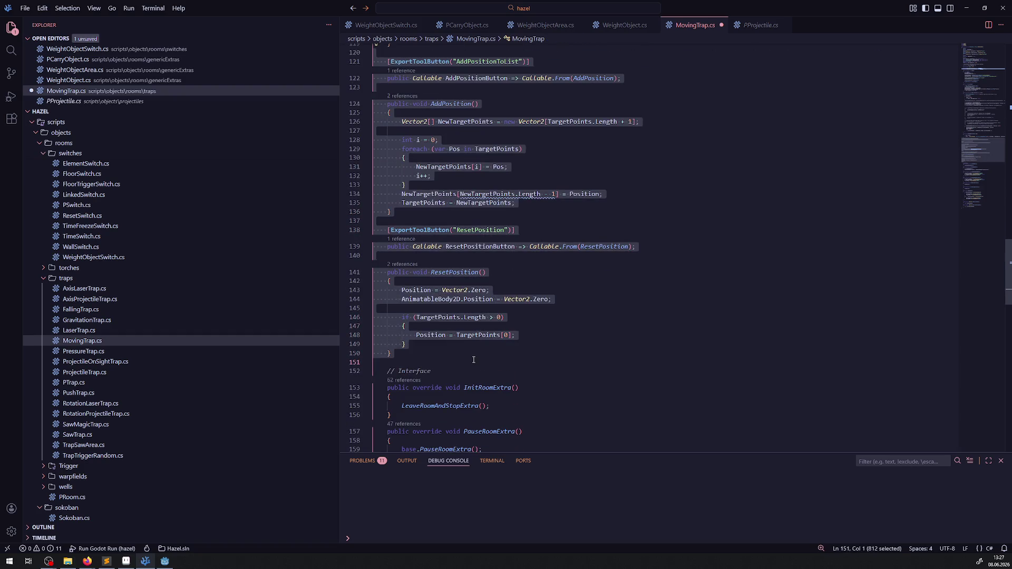
pyautogui.hotkey('ctrl', '/')
pyautogui.hotkey('ctrl', 's')
# - Rebuild the C# project back in Godot
pyautogui.scroll(4, 497, 298)
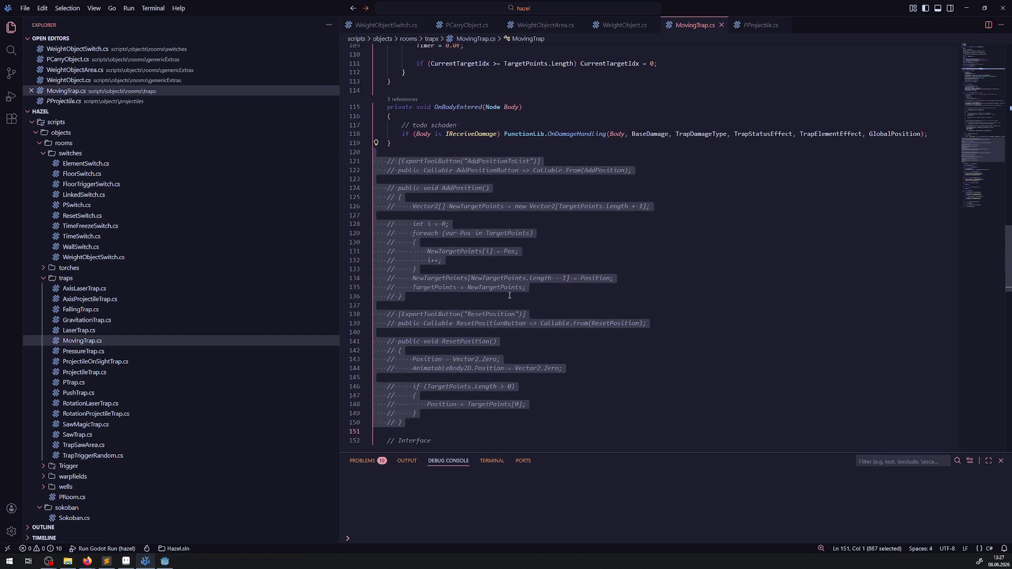
pyautogui.scroll(20, 529, 264)
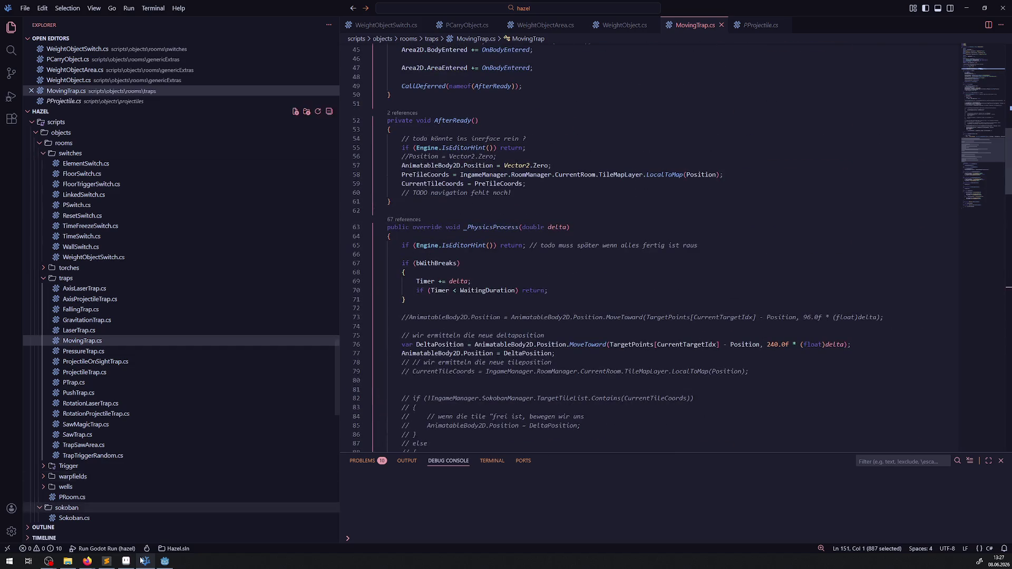
pyautogui.click(164, 561)
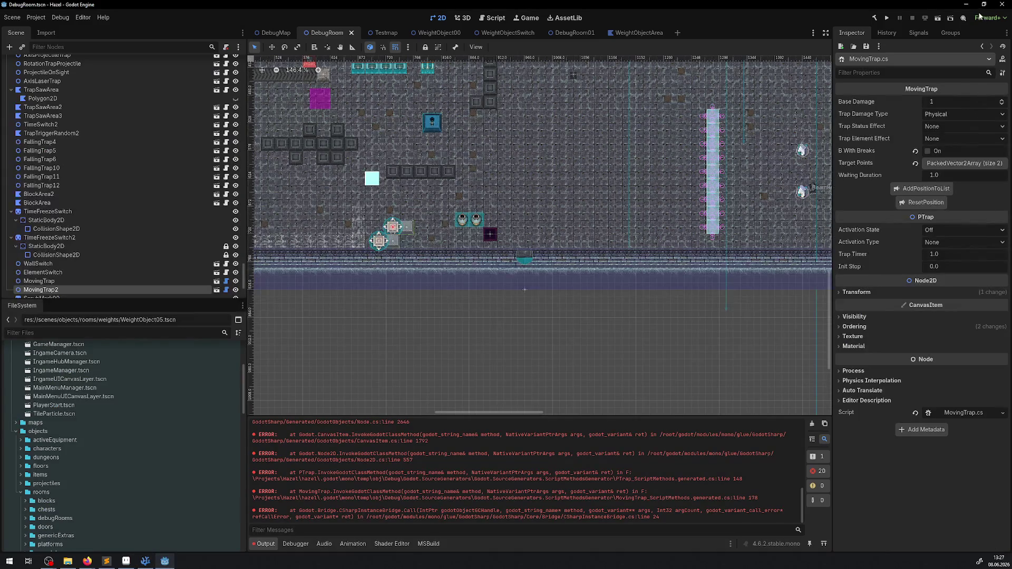
pyautogui.click(875, 18)
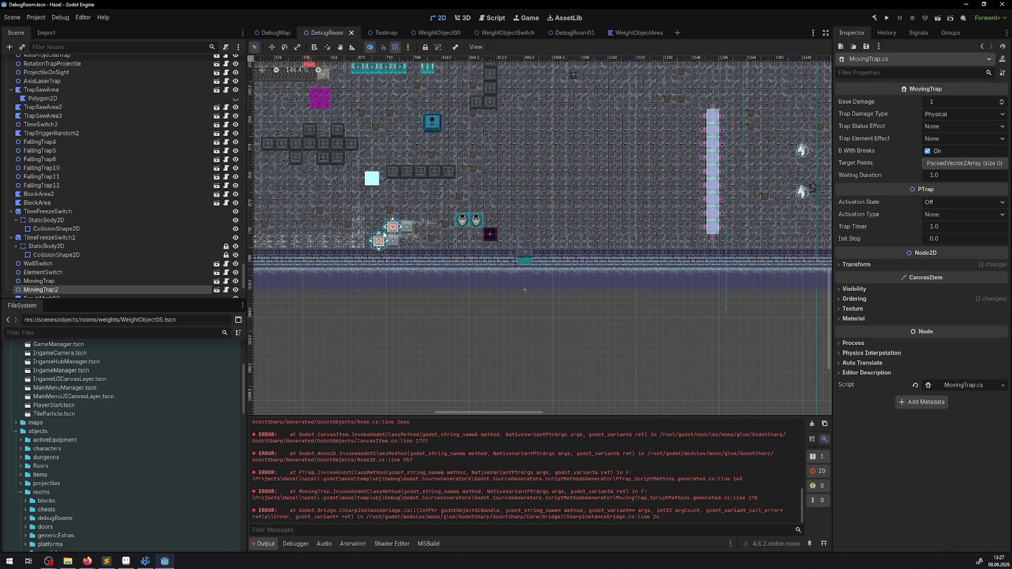
# - Clear the Output log, rebuild the C# project, and reload the current project
pyautogui.click(812, 425)
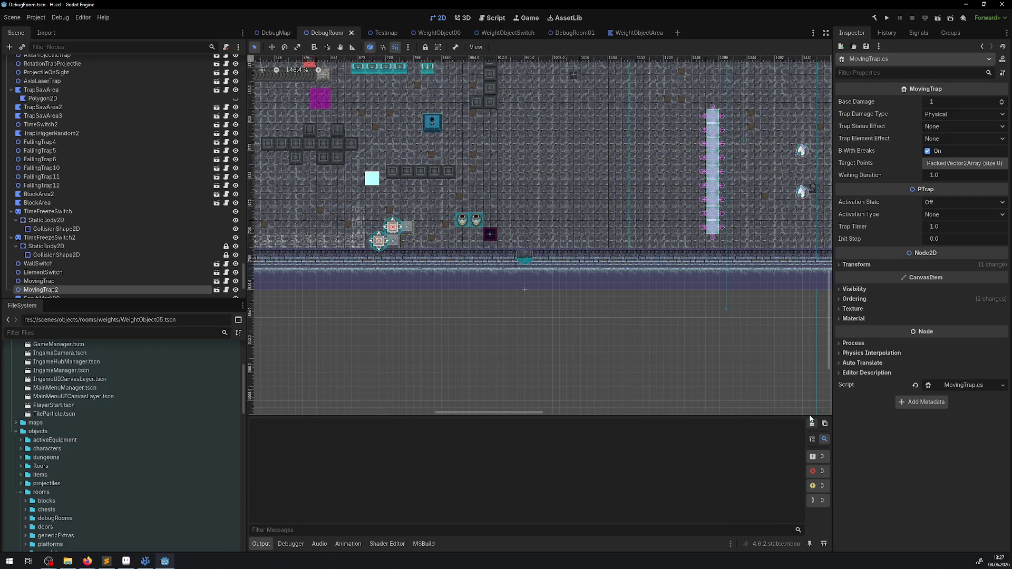
pyautogui.click(873, 18)
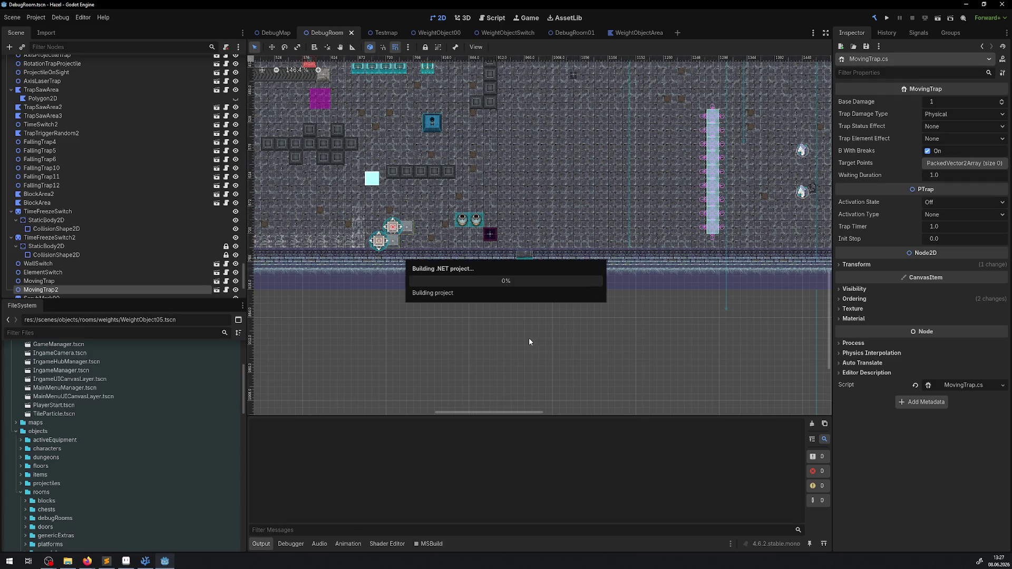
pyautogui.click(36, 18)
pyautogui.click(51, 116)
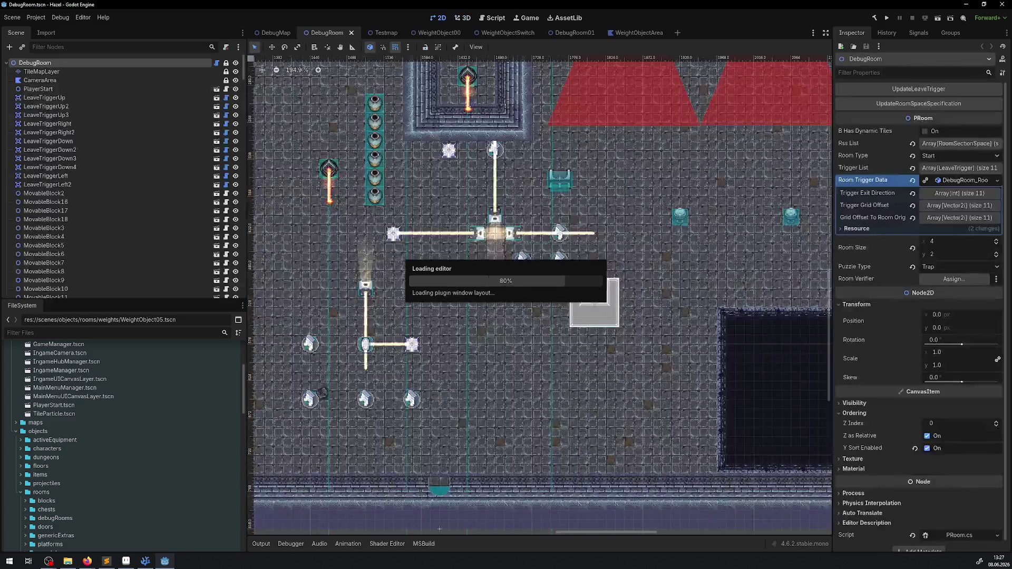
# - Glance at the Output panel and start a test run of the project
pyautogui.click(261, 544)
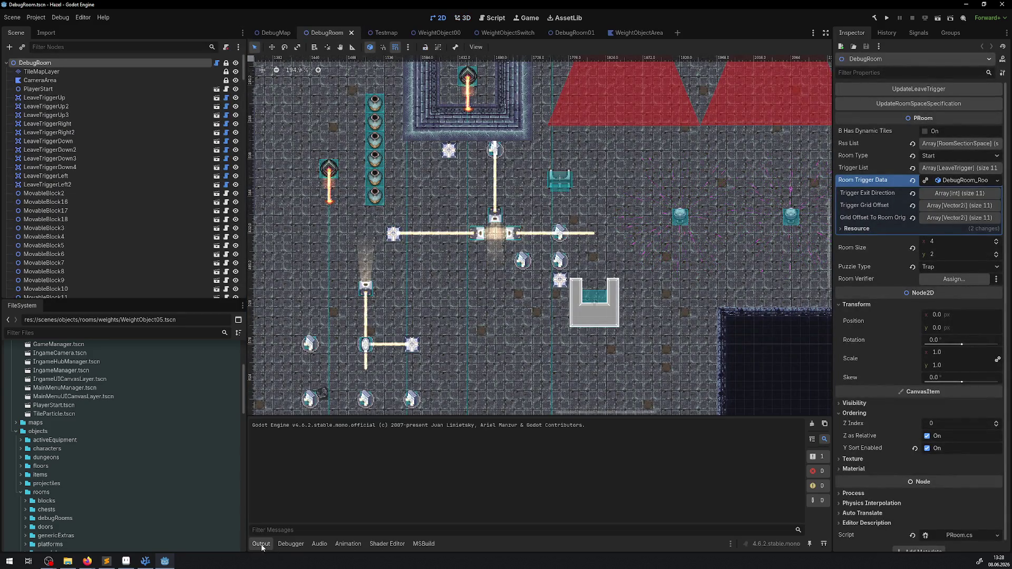
pyautogui.click(262, 546)
pyautogui.click(886, 18)
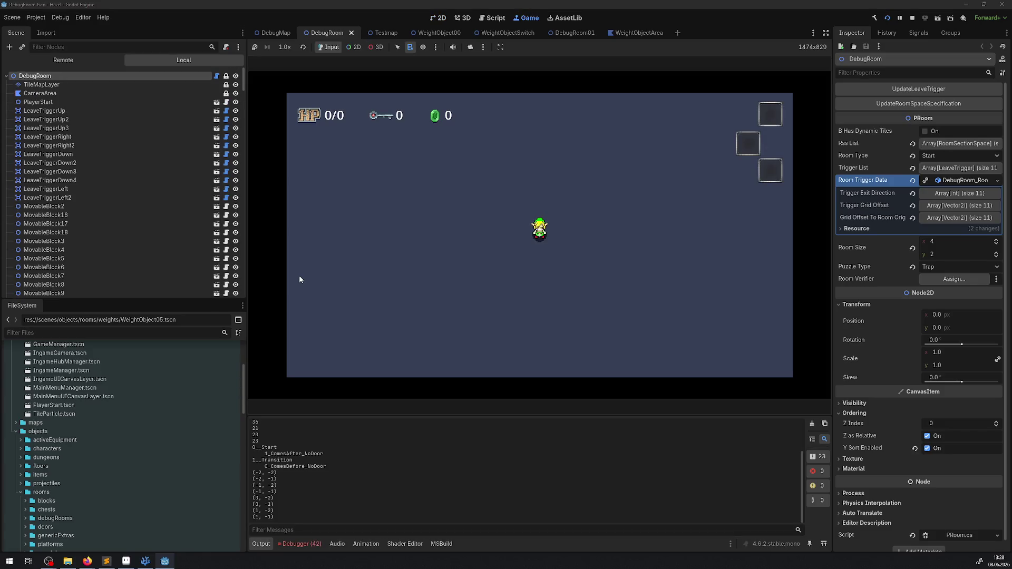
# - Widen the game view, review the MovingTrap AfterReady errors, stop the game, and return to VS Code
pyautogui.moveTo(247, 285); pyautogui.dragTo(168, 287)
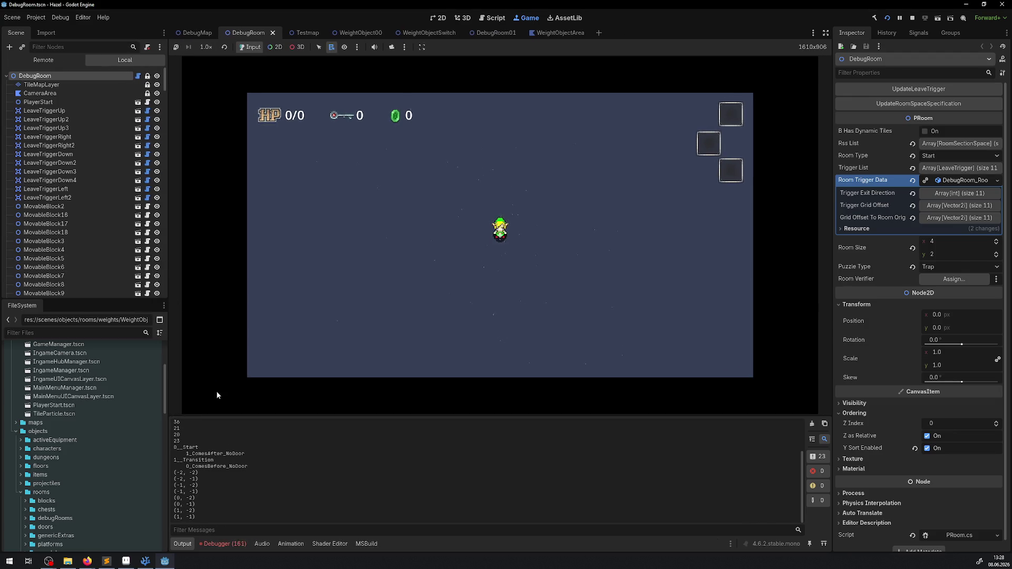
pyautogui.click(237, 543)
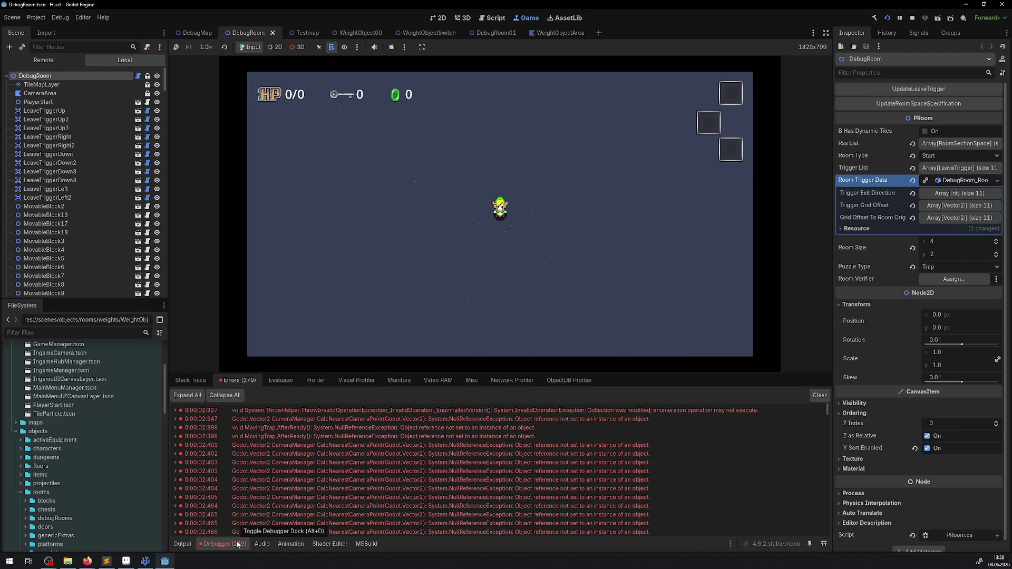
pyautogui.click(911, 18)
pyautogui.click(146, 560)
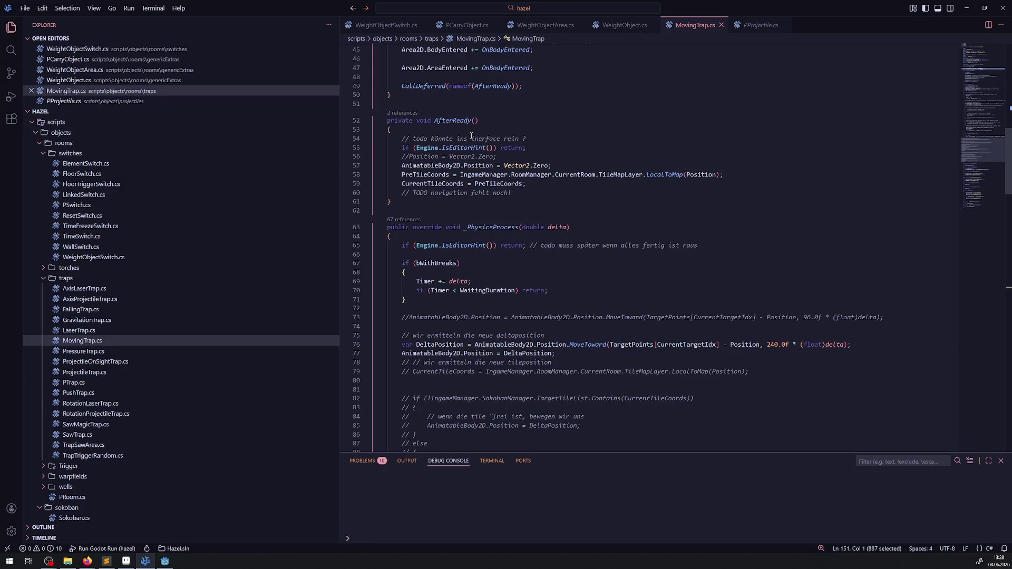
# - Delete the Engine.IsEditorHint() early returns in AfterReady and _PhysicsProcess and save MovingTrap.cs
pyautogui.moveTo(537, 148); pyautogui.dragTo(401, 148)
pyautogui.press('BackSpace')
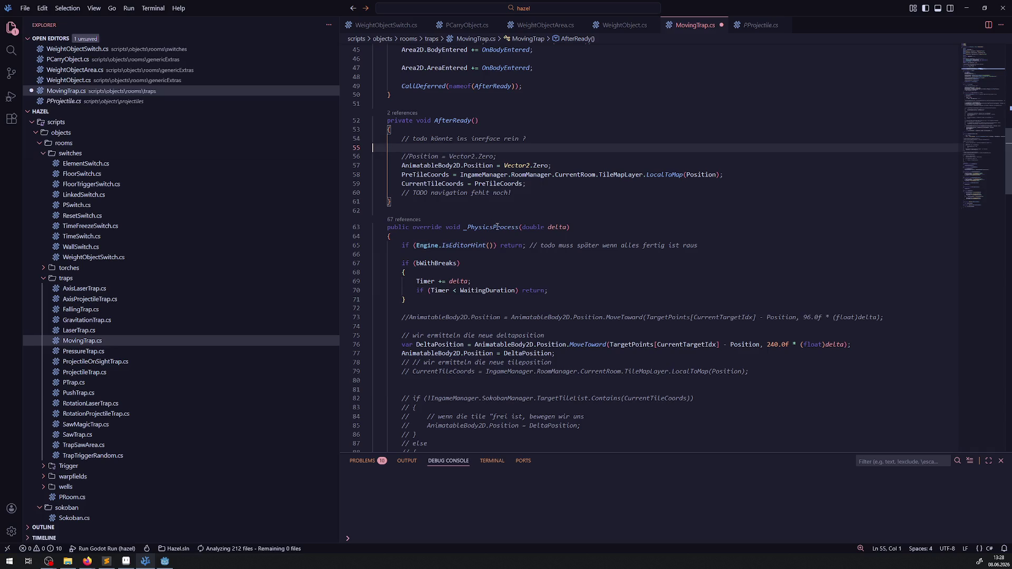
pyautogui.moveTo(705, 245); pyautogui.dragTo(396, 245)
pyautogui.hotkey('ctrl', 'shift', 'k')
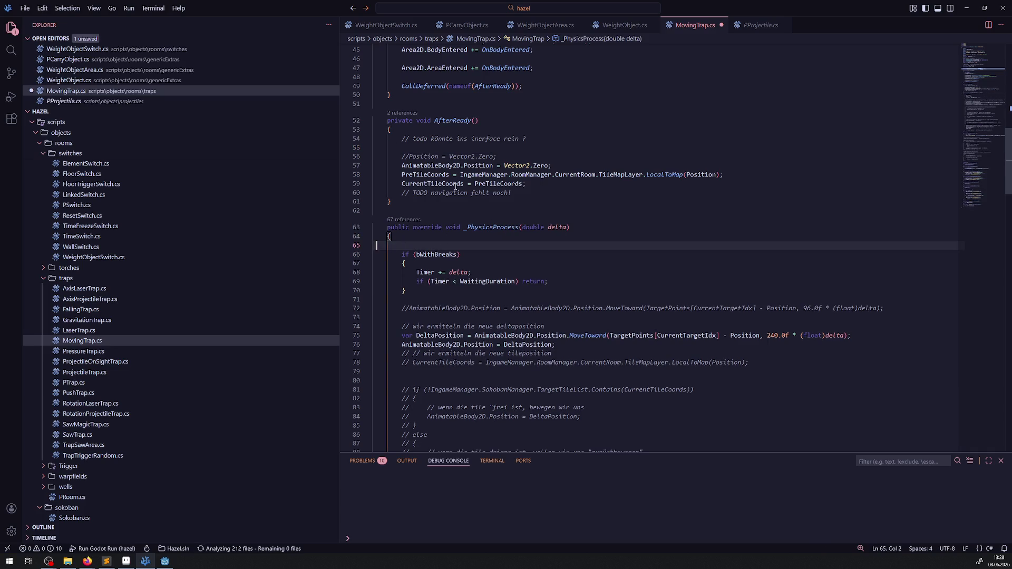
pyautogui.click(425, 201)
pyautogui.hotkey('ctrl', 's')
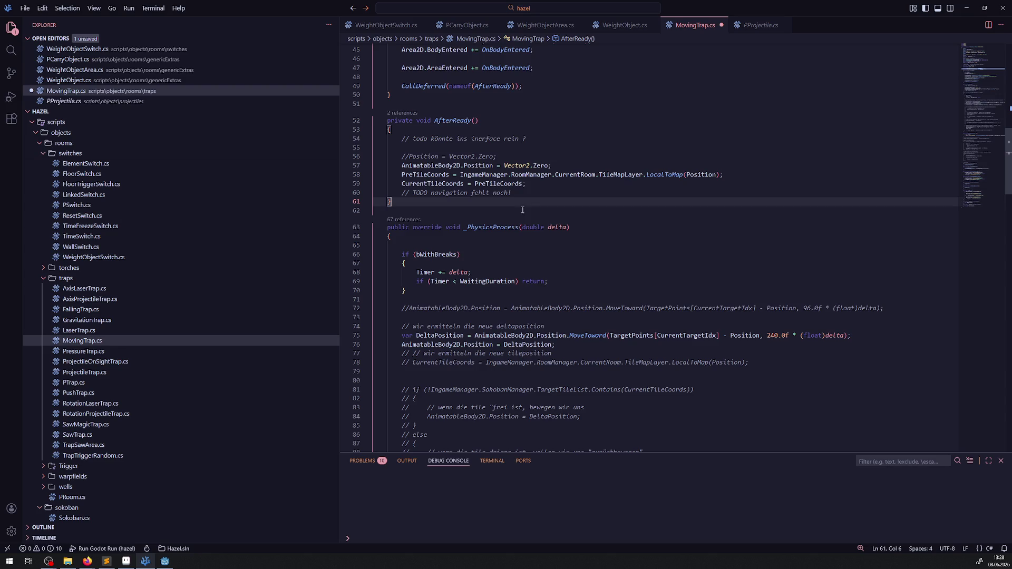
pyautogui.click(165, 561)
# - Delete the MovingTrap node from the DebugRoom scene
pyautogui.hscroll(-15, 365, 296)
pyautogui.scroll(-5, 364, 296)
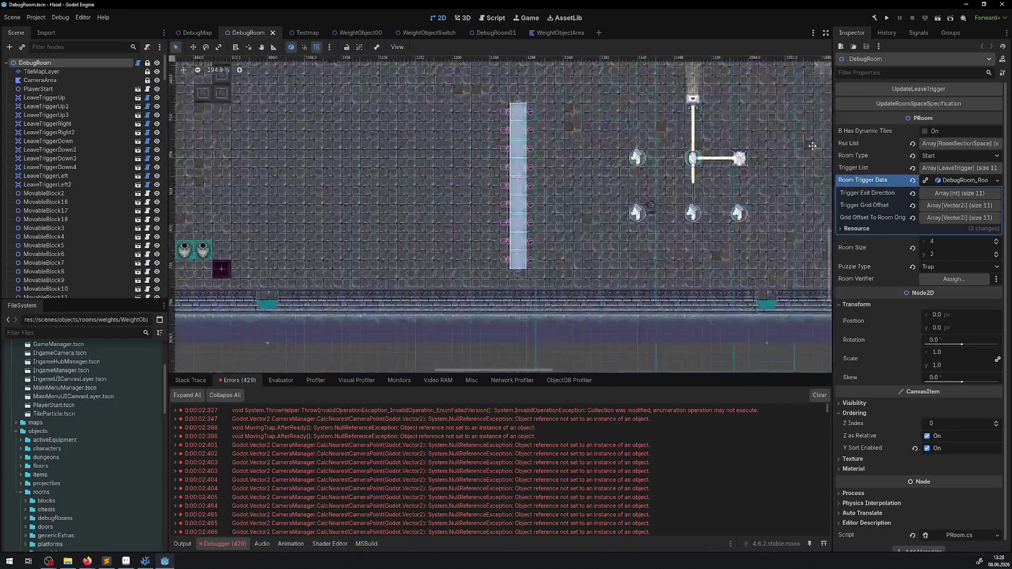
pyautogui.scroll(1, 400, 284)
pyautogui.click(399, 285)
pyautogui.press('Delete')
pyautogui.press('Escape')
pyautogui.press('Delete')
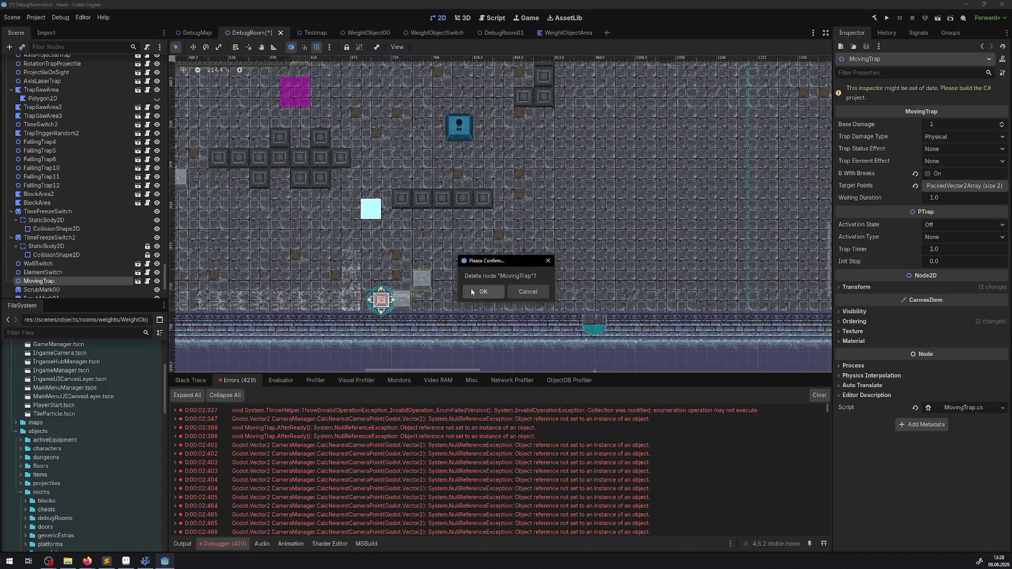
pyautogui.click(483, 291)
# - Delete the twelve ScrubMark00–ScrubMark11 sprites
pyautogui.hscroll(-5, 487, 293)
pyautogui.scroll(-1, 487, 292)
pyautogui.click(487, 292)
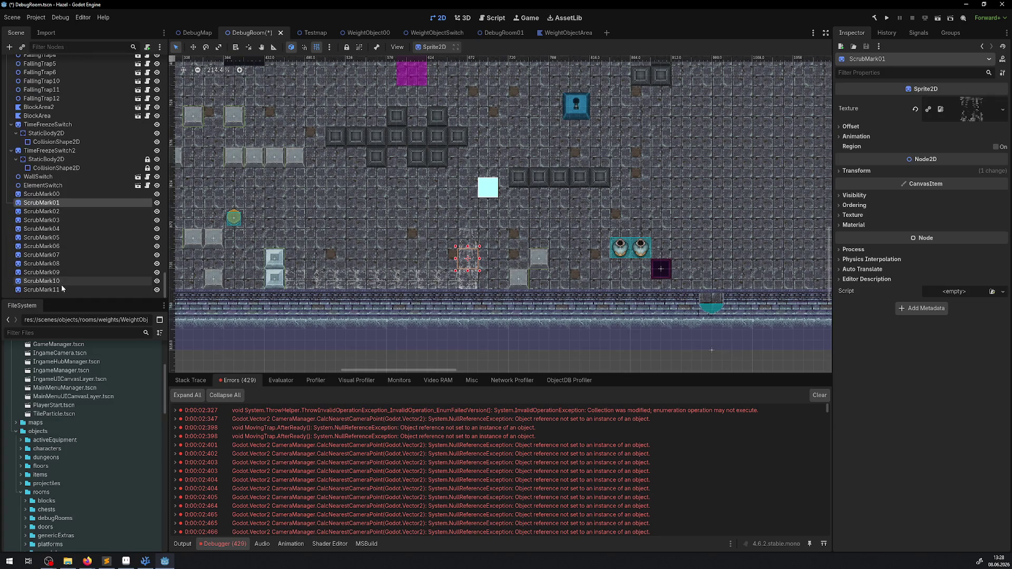
pyautogui.click(59, 290)
pyautogui.keyDown('shift'); pyautogui.click(41, 196); pyautogui.keyUp('shift')
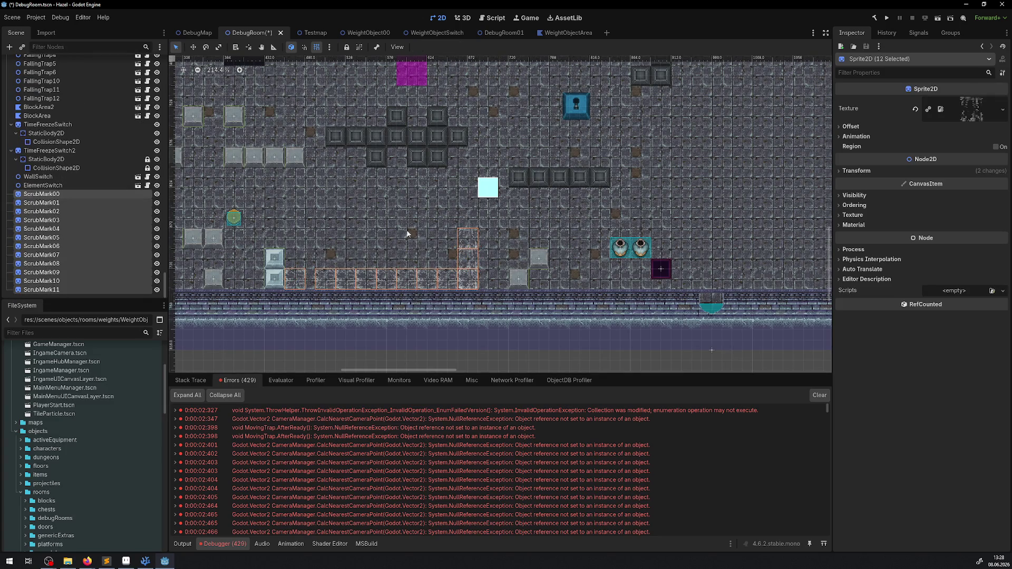
pyautogui.press('Delete')
pyautogui.click(480, 288)
# - Save the DebugRoom scene, rebuild, clear the error list, and start a test run
pyautogui.hotkey('ctrl', 's')
pyautogui.click(874, 18)
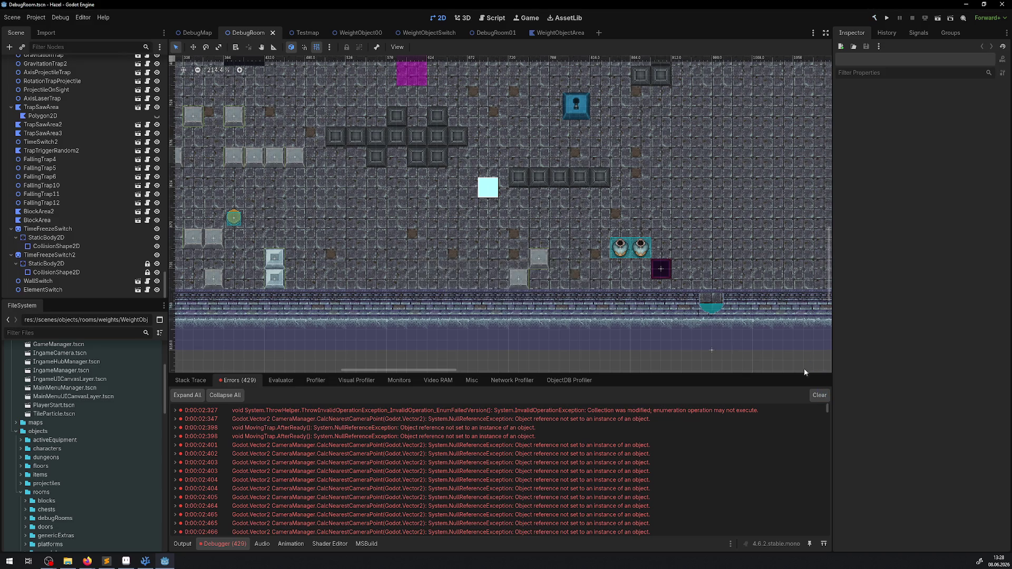
pyautogui.click(825, 397)
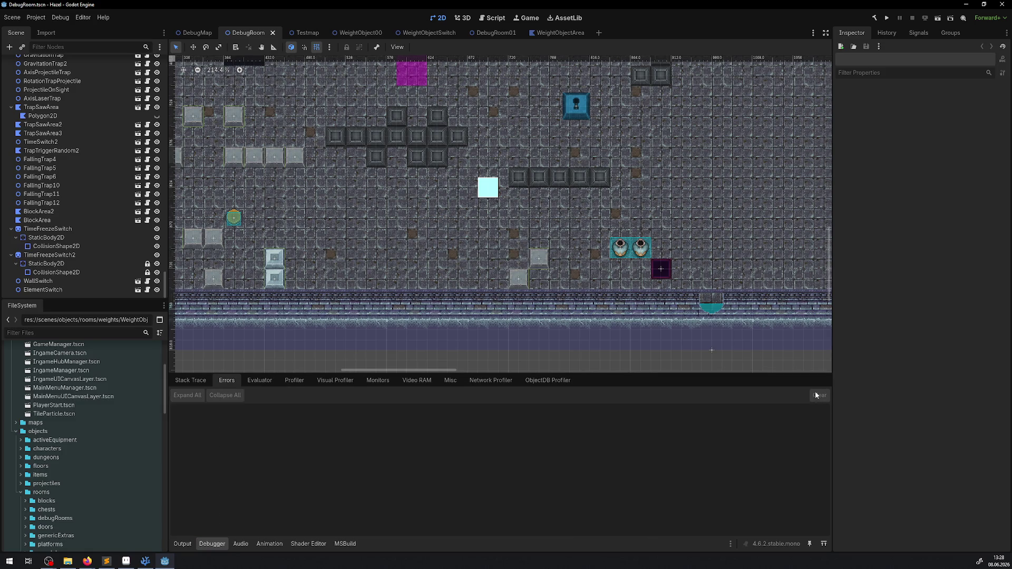
pyautogui.click(886, 18)
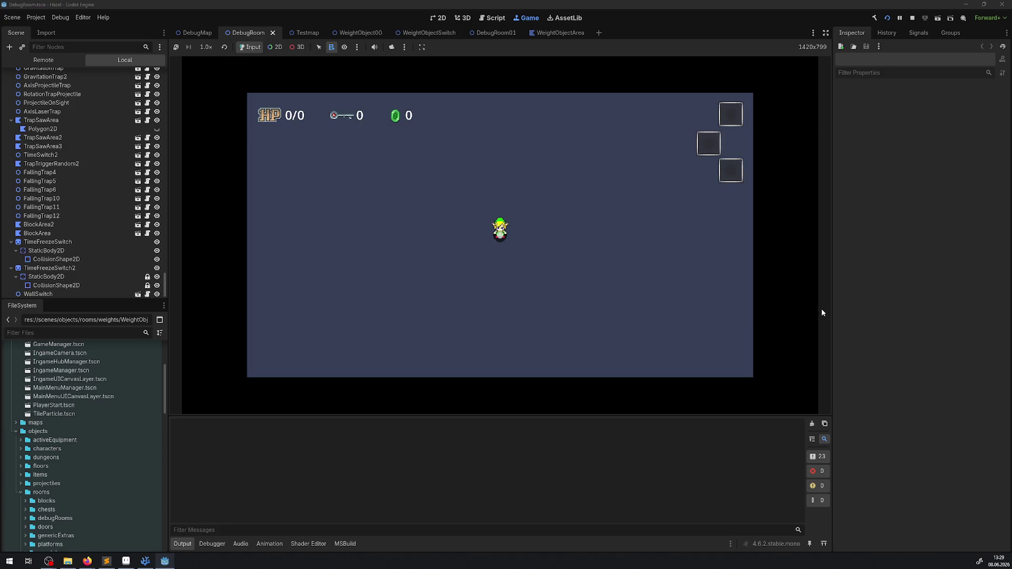
# - Expand the first debugger error to read the collection-modified stack trace, then stop the game
pyautogui.click(241, 541)
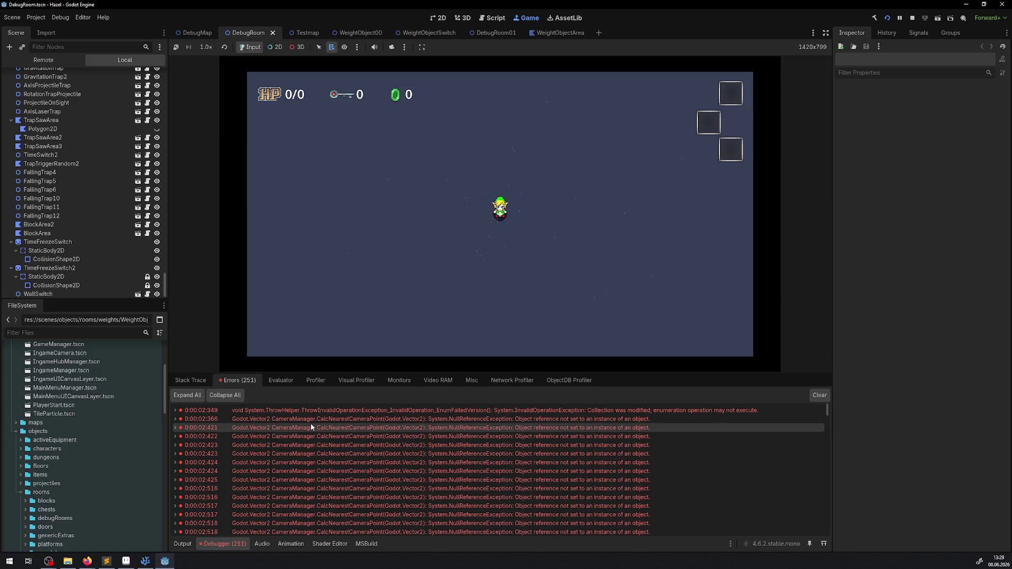
pyautogui.moveTo(315, 420)
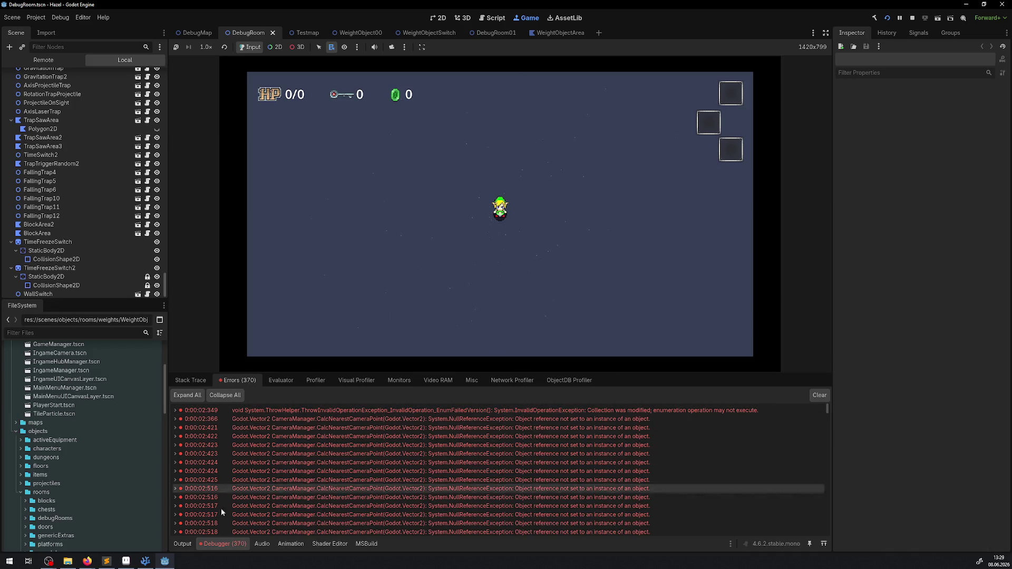
pyautogui.click(175, 410)
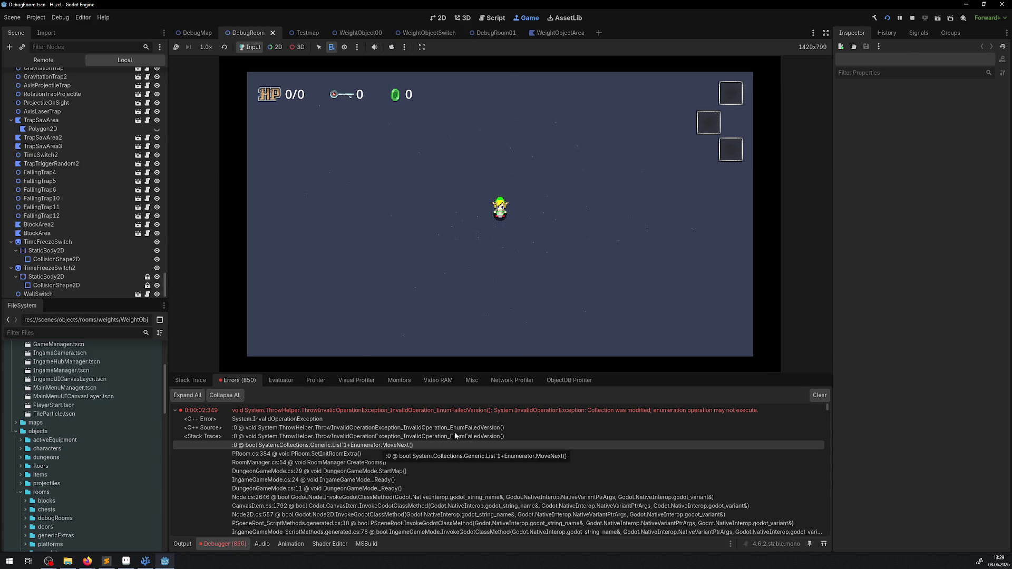
pyautogui.click(912, 18)
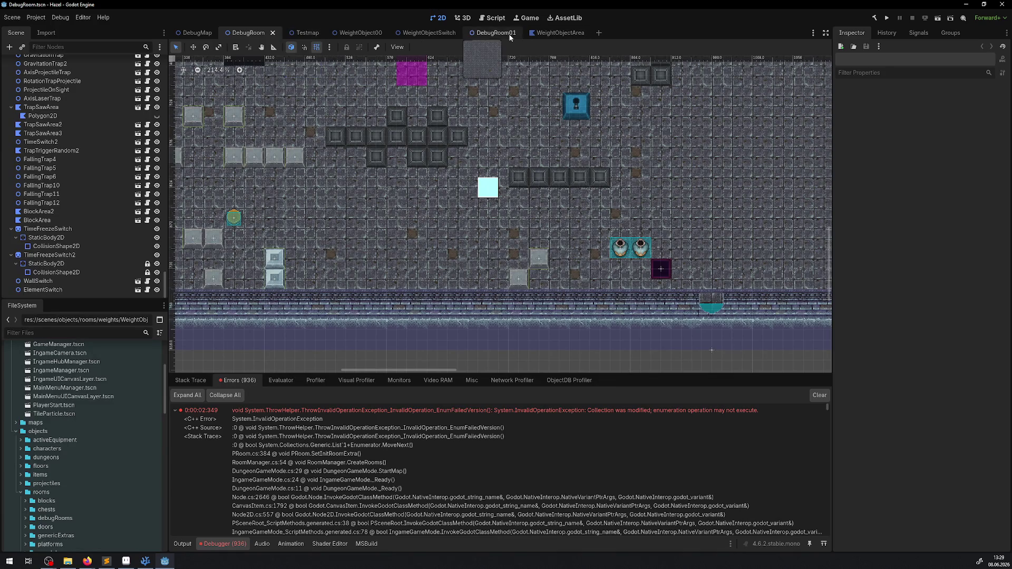
# - Delete WeightObject00 from DebugRoom01 and save the scene
pyautogui.click(493, 33)
pyautogui.scroll(-2, 465, 258)
pyautogui.hscroll(-5, 465, 258)
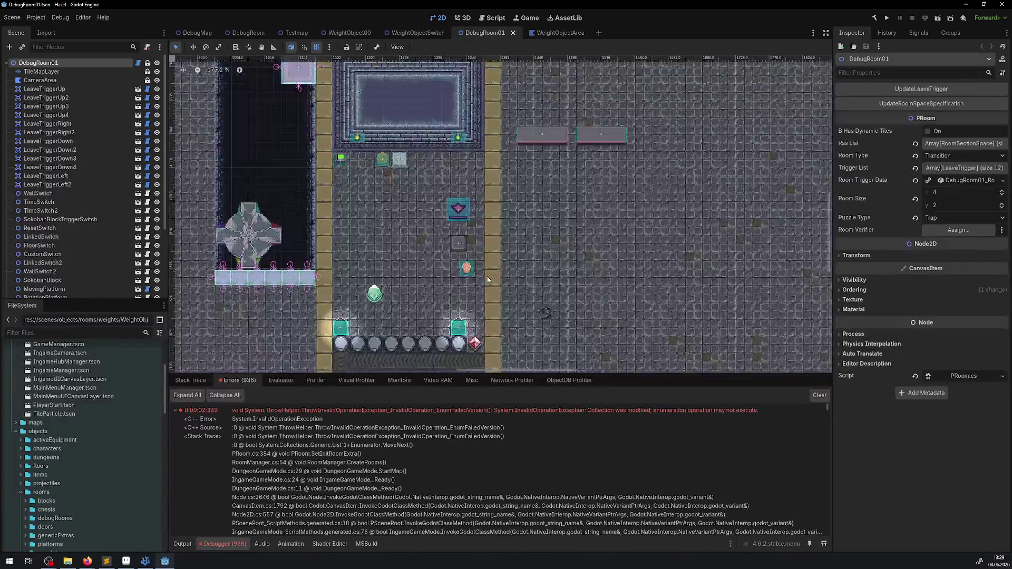
pyautogui.click(454, 251)
pyautogui.click(453, 252)
pyautogui.press('Delete')
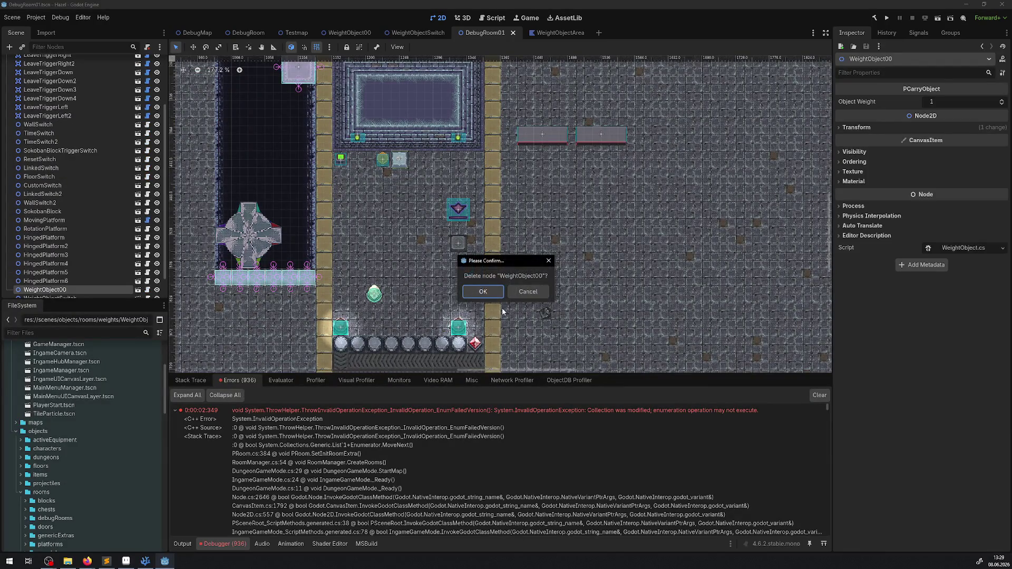
pyautogui.click(489, 296)
pyautogui.click(489, 293)
pyautogui.hotkey('ctrl', 's')
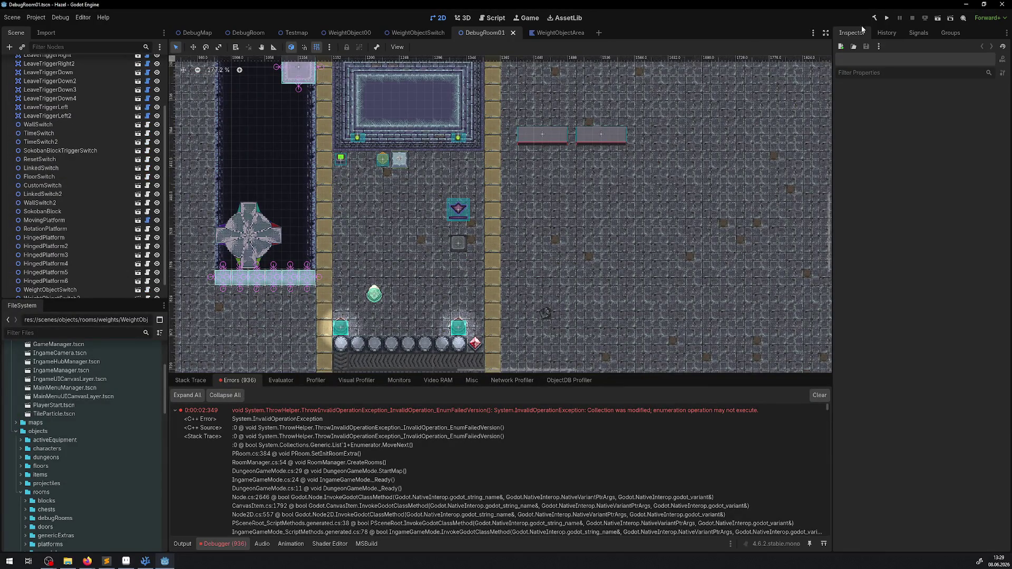
# - Play-test the room, stop the game, and return to MovingTrap.cs in VS Code
pyautogui.click(886, 19)
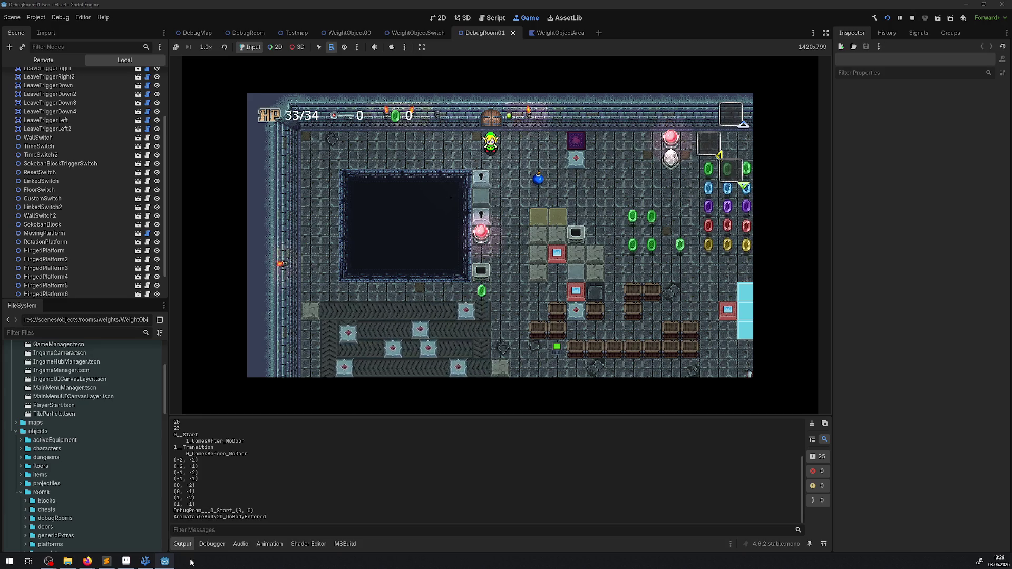
pyautogui.moveTo(150, 563)
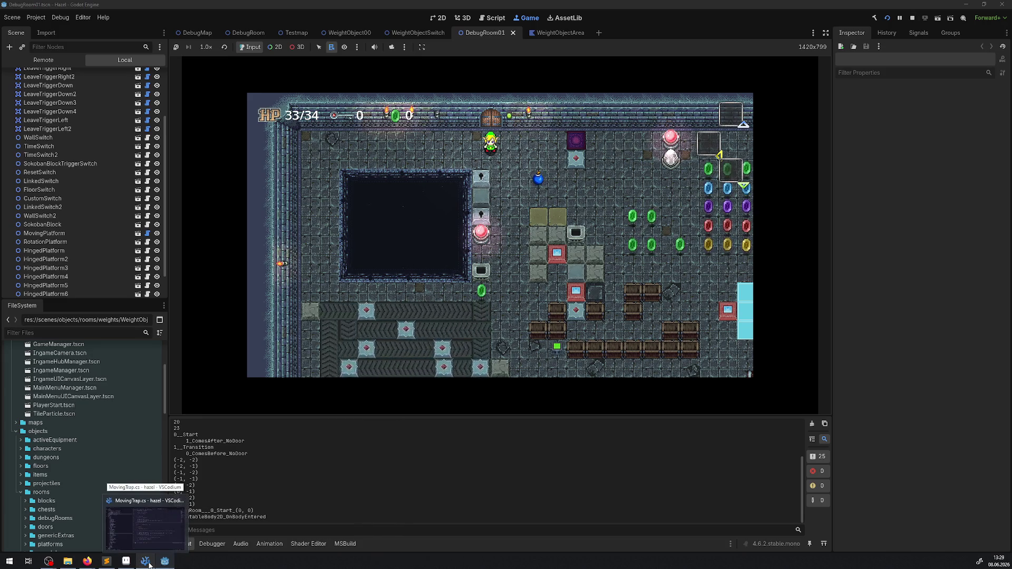
pyautogui.click(914, 18)
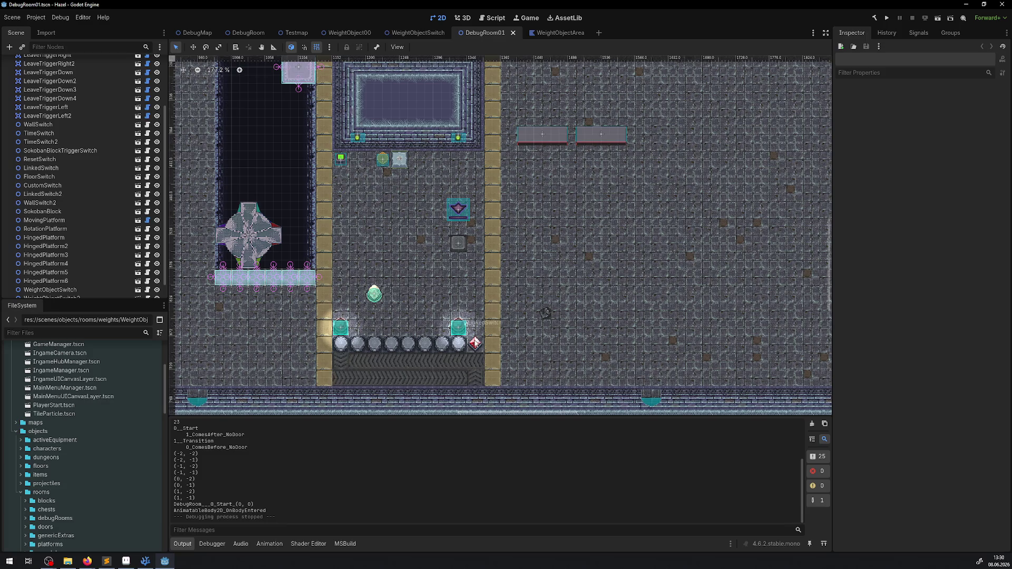
pyautogui.hscroll(5, 490, 216)
pyautogui.scroll(2, 490, 216)
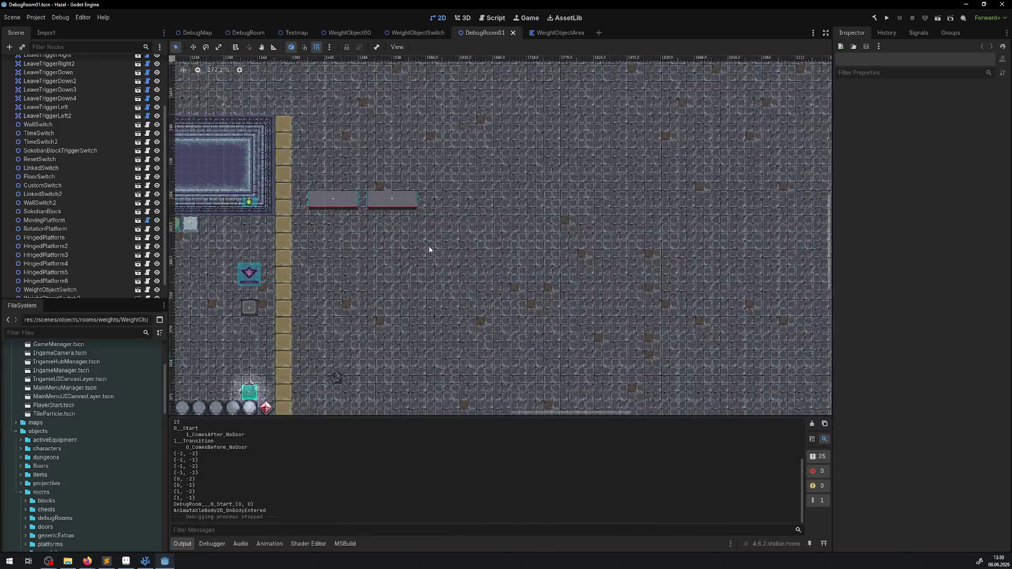
pyautogui.click(145, 561)
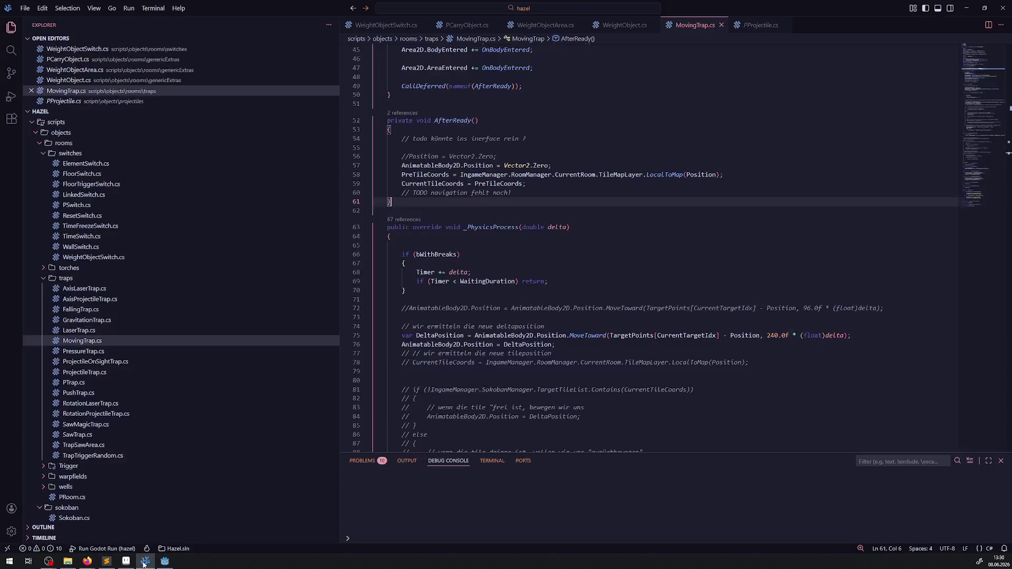
# - In WeightObjectArea.cs, insert blank lines after the weight sum line and at the loop's start
pyautogui.scroll(-3, 485, 250)
pyautogui.scroll(-3, 519, 291)
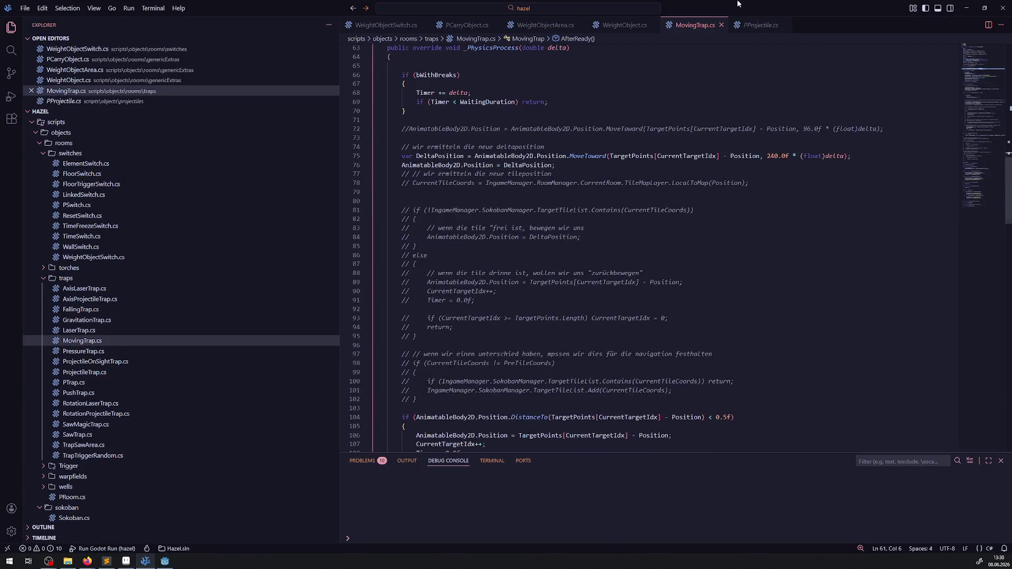
pyautogui.click(548, 33)
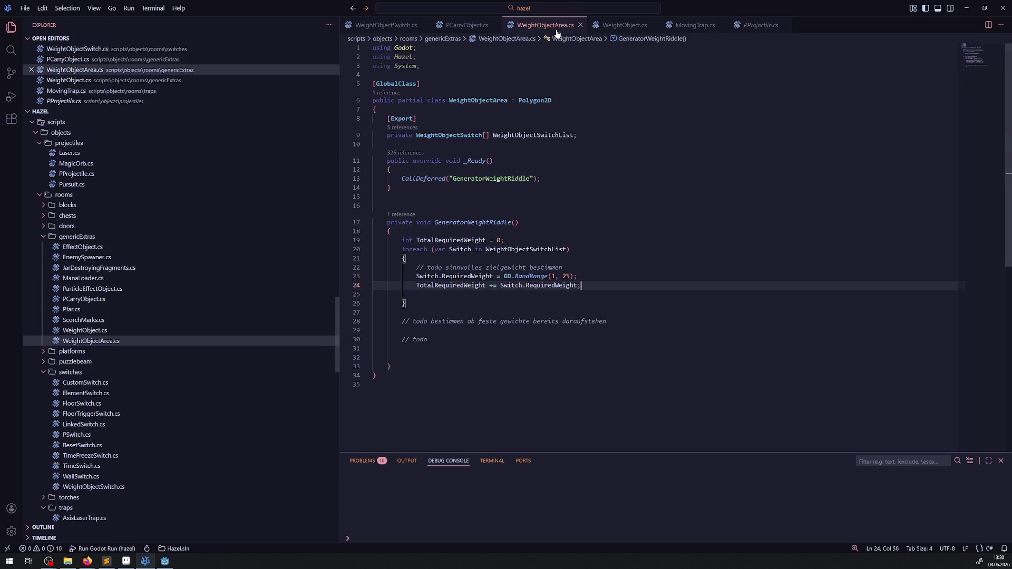
pyautogui.press('Return')
pyautogui.press('Return')
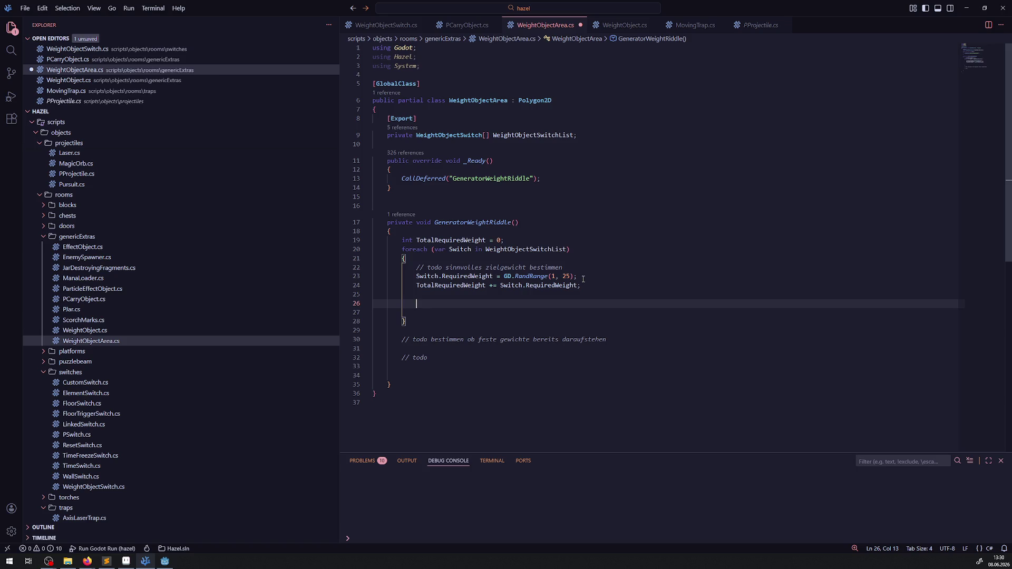
pyautogui.click(508, 257)
pyautogui.press('Return')
# - Add 'int RequiredWeight = Switch.RequiredWeight;' below the RandRange line and save the file
pyautogui.click(584, 289)
pyautogui.press('Return')
pyautogui.write('inf')
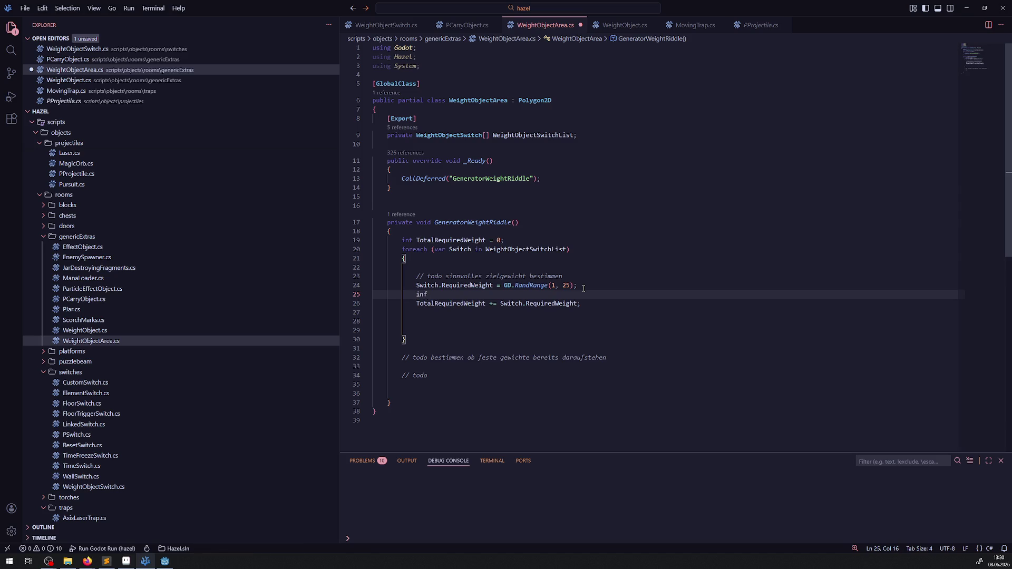
pyautogui.press('BackSpace')
pyautogui.write('t ')
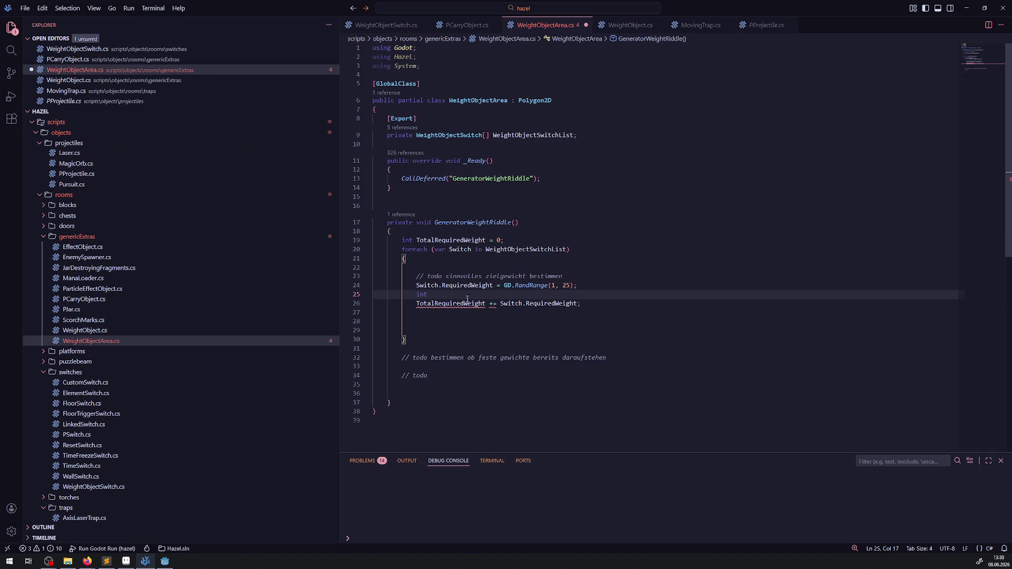
pyautogui.write('RequiredWeight =')
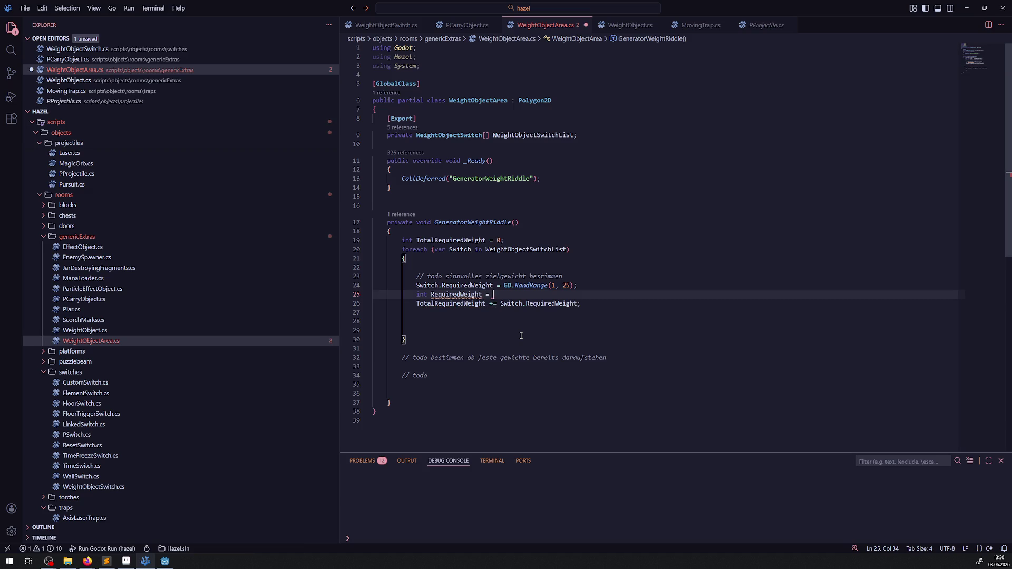
pyautogui.moveTo(413, 285); pyautogui.dragTo(494, 285)
pyautogui.hotkey('ctrl', 'c')
pyautogui.click(515, 295)
pyautogui.hotkey('ctrl', 'v')
pyautogui.write(';')
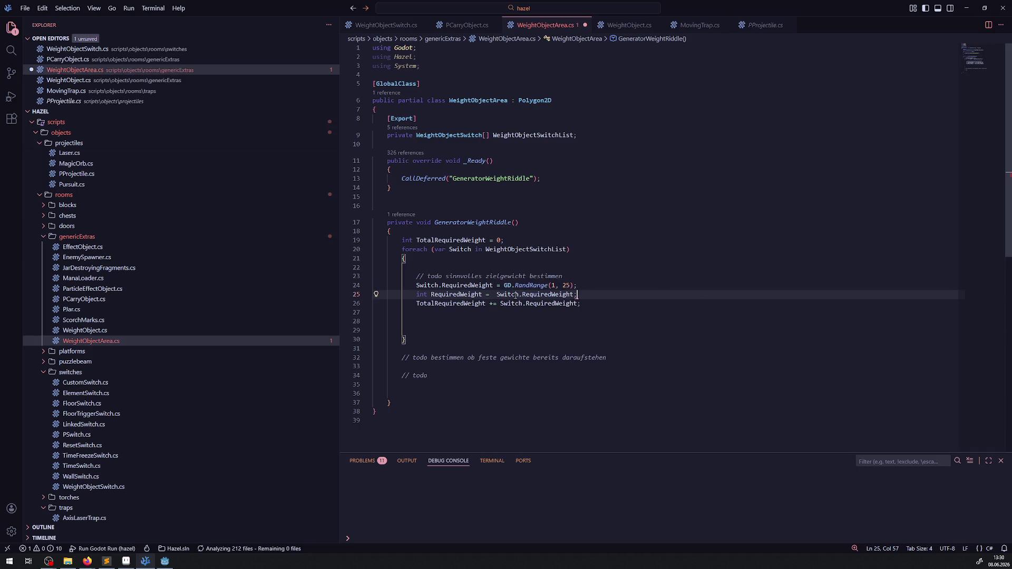
pyautogui.hotkey('ctrl', 's')
# - Highlight RequiredWeight's uses, then start and discard a while statement on indented line 28
pyautogui.click(437, 330)
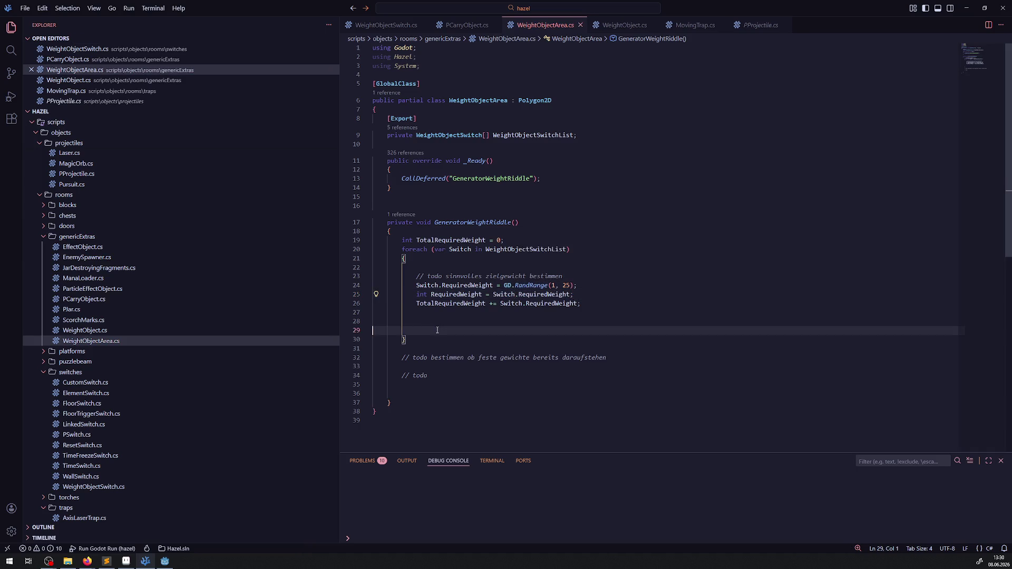
pyautogui.doubleClick(456, 294)
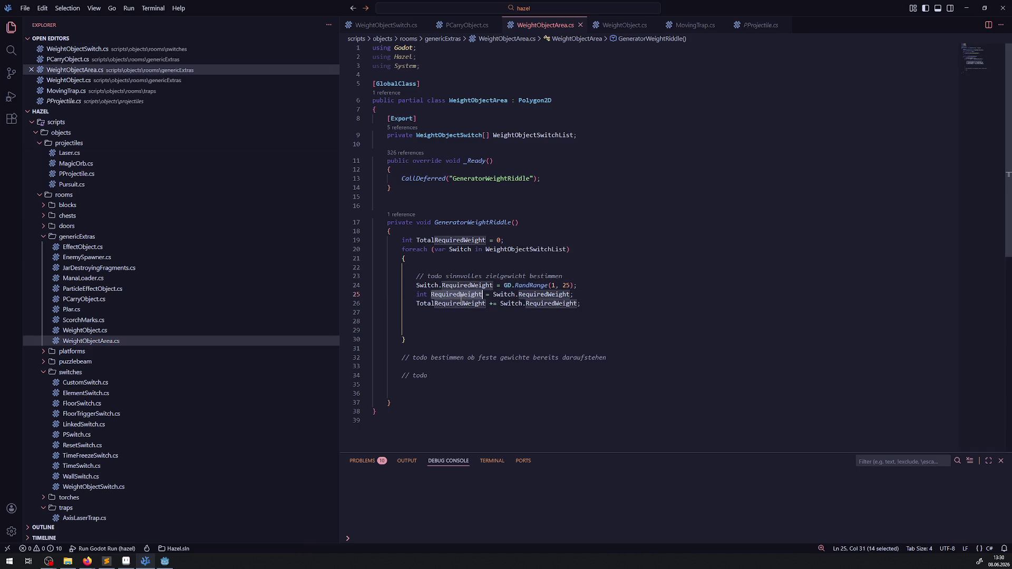
pyautogui.click(434, 321)
pyautogui.press('Tab')
pyautogui.press('Tab')
pyautogui.press('Tab')
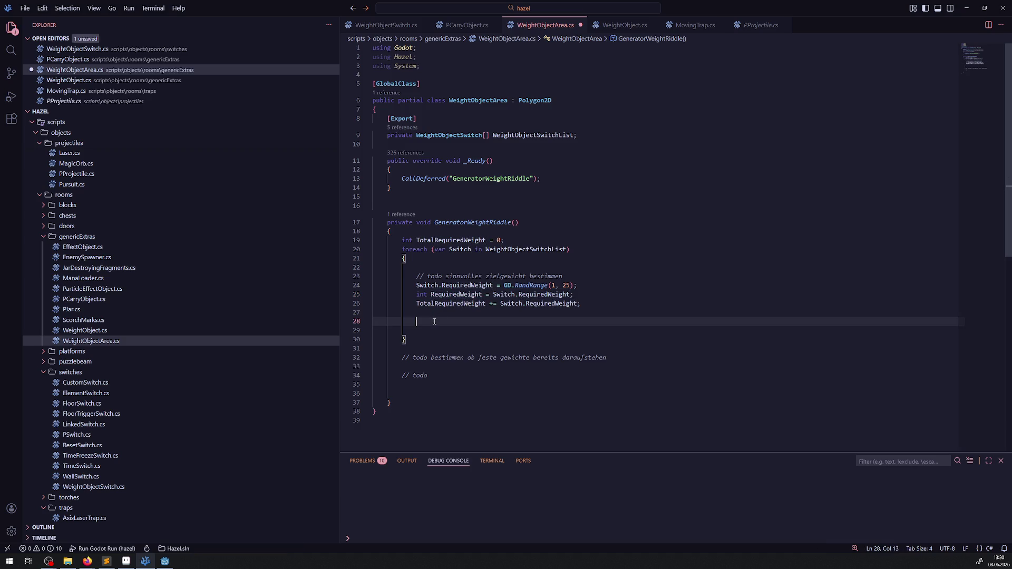
pyautogui.write('while')
pyautogui.press('BackSpace')
pyautogui.press('BackSpace')
pyautogui.press('BackSpace')
pyautogui.hotkey('alt', 'Tab')
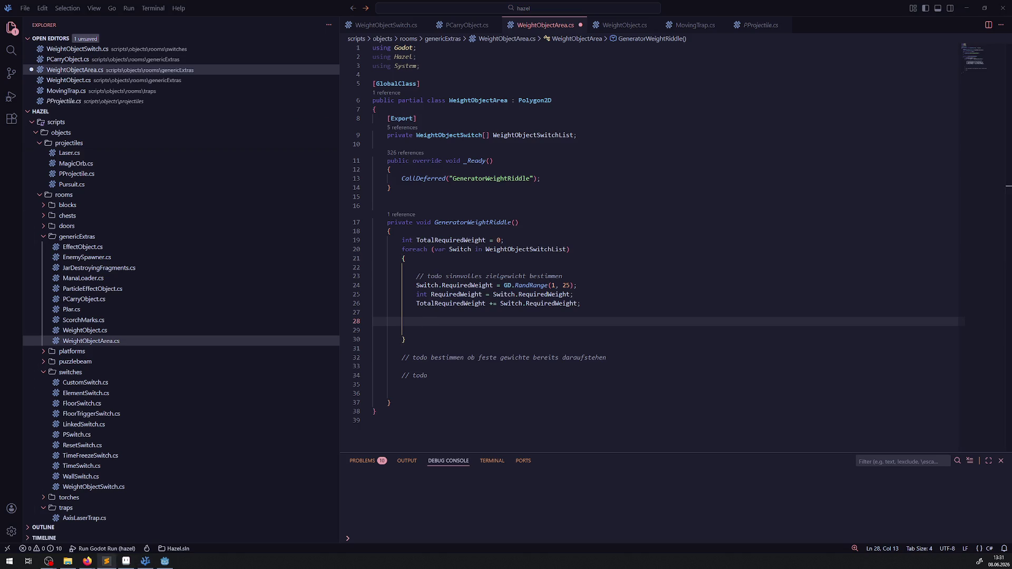